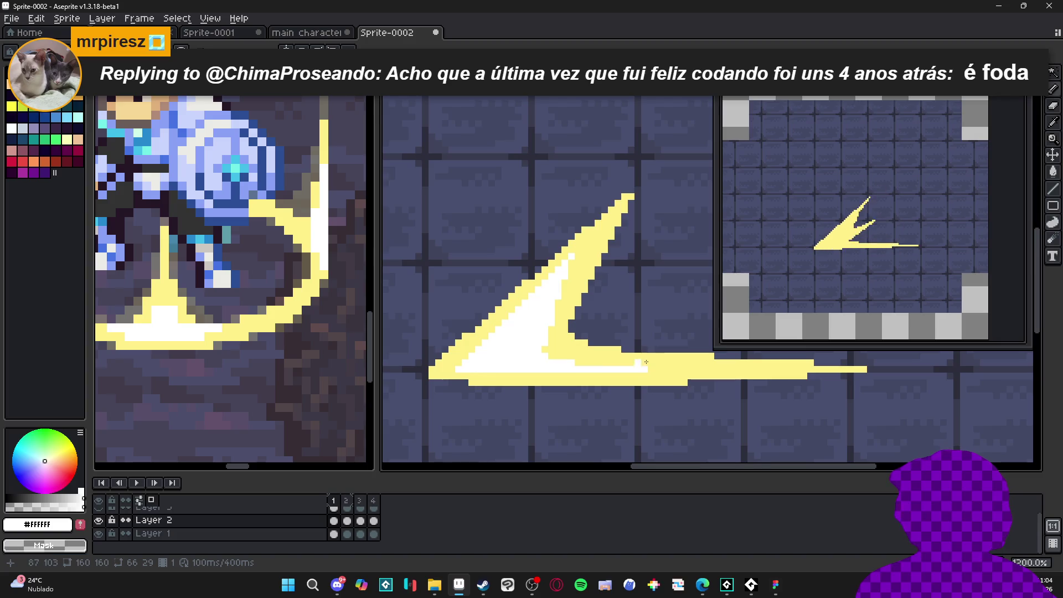
# Draw a white core line along the beam's lower edge, sampling the yellow, then restoring white.
pyautogui.moveTo(641, 374); pyautogui.dragTo(528, 353)
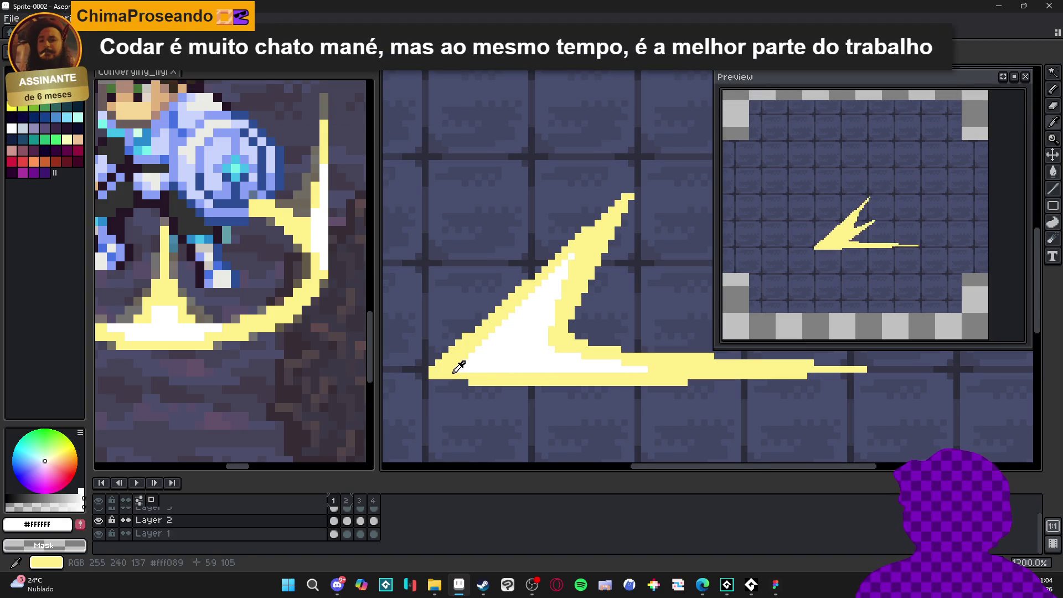
pyautogui.keyDown('alt'); pyautogui.click(461, 368); pyautogui.keyUp('alt')
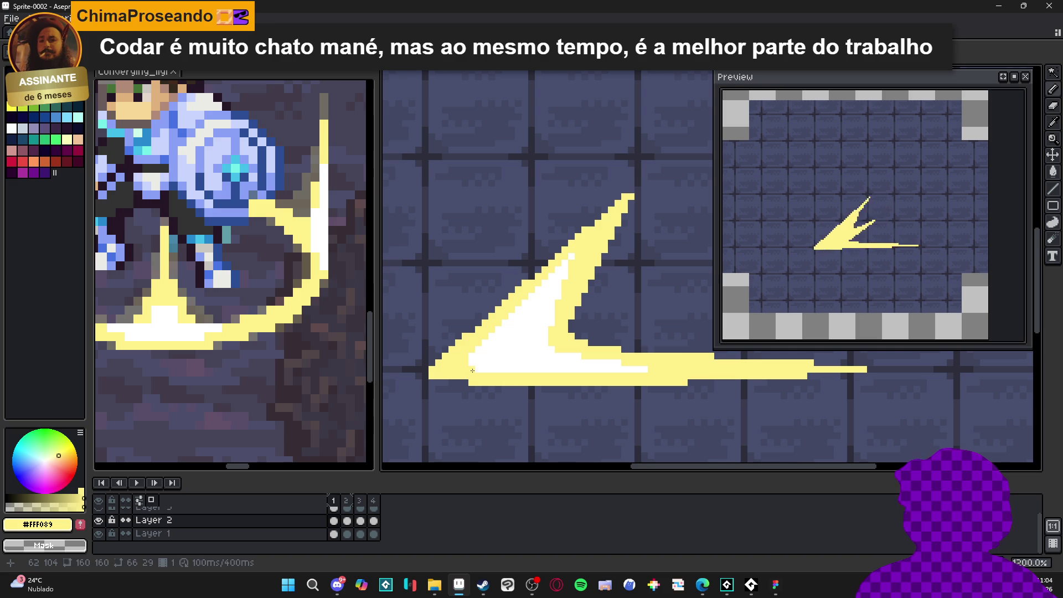
pyautogui.keyDown('alt'); pyautogui.click(486, 358); pyautogui.keyUp('alt')
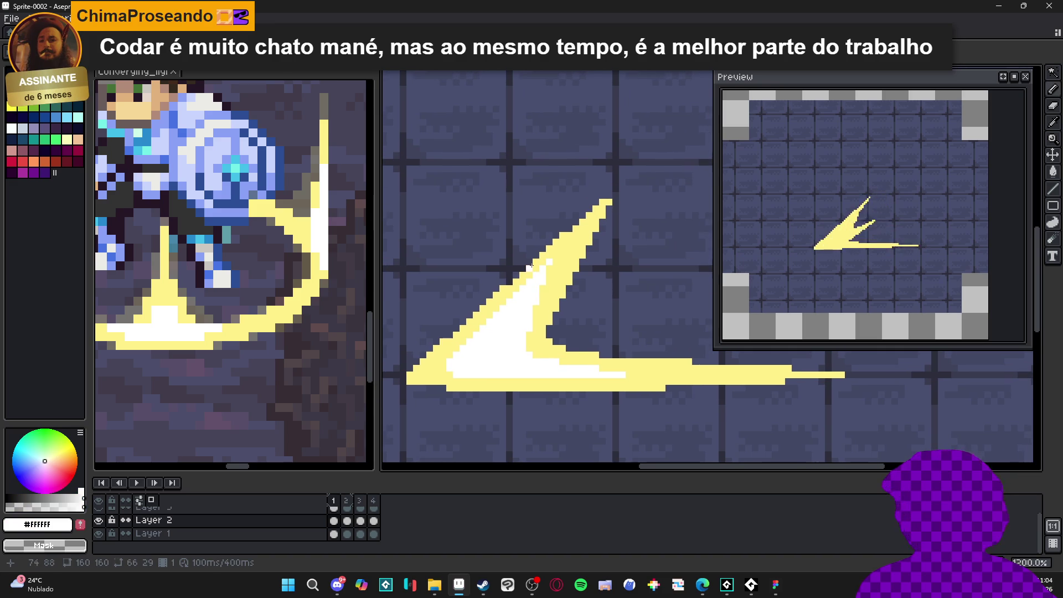
# Switch to the converging_light sprite.
pyautogui.scroll(-4, 530, 266)
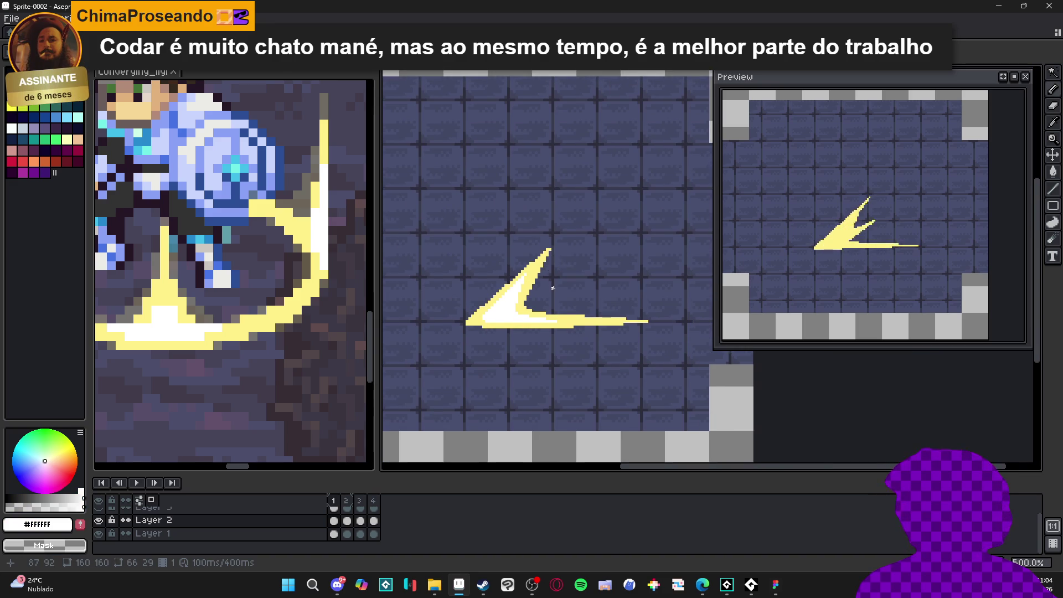
pyautogui.scroll(1, 552, 288)
pyautogui.scroll(2, 266, 216)
pyautogui.click(266, 216)
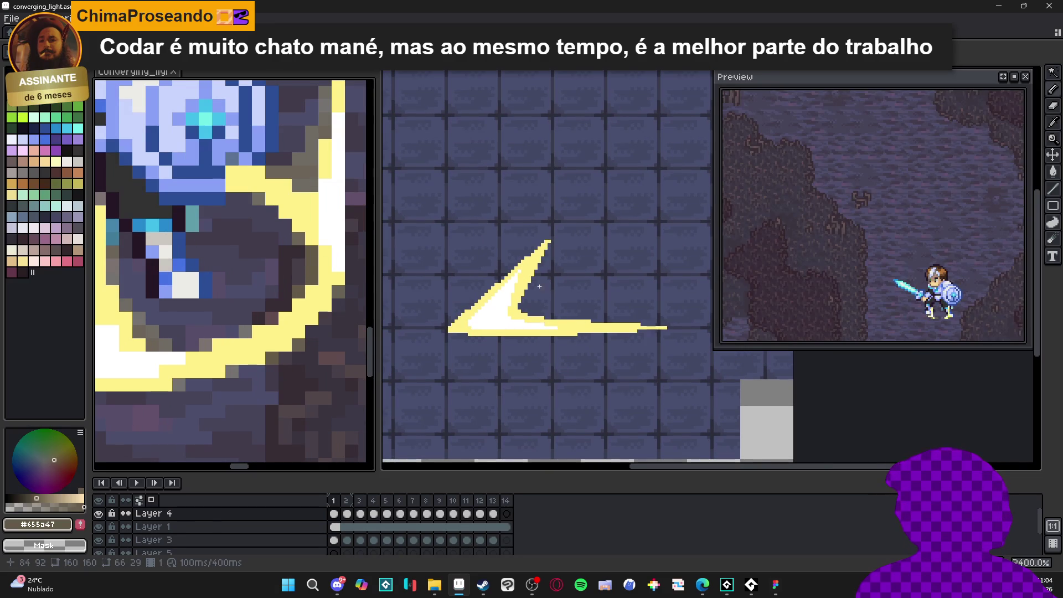
# Set the eyedropper's layer sampling, pick the beam's pale yellow #FFF089, then return to Sprite-0002.
pyautogui.scroll(1, 536, 275)
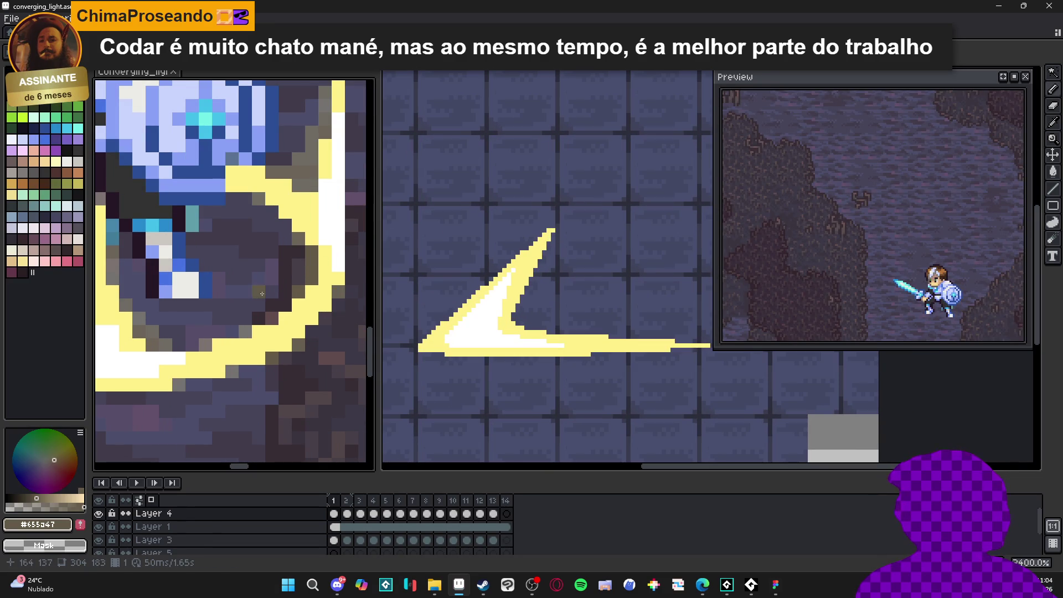
pyautogui.click(352, 60)
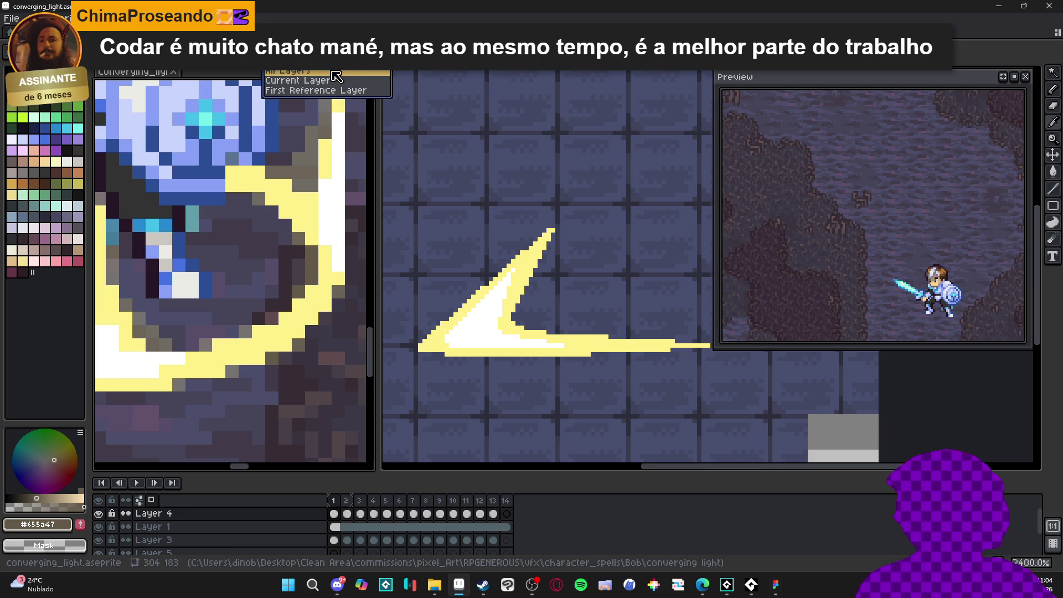
pyautogui.click(337, 90)
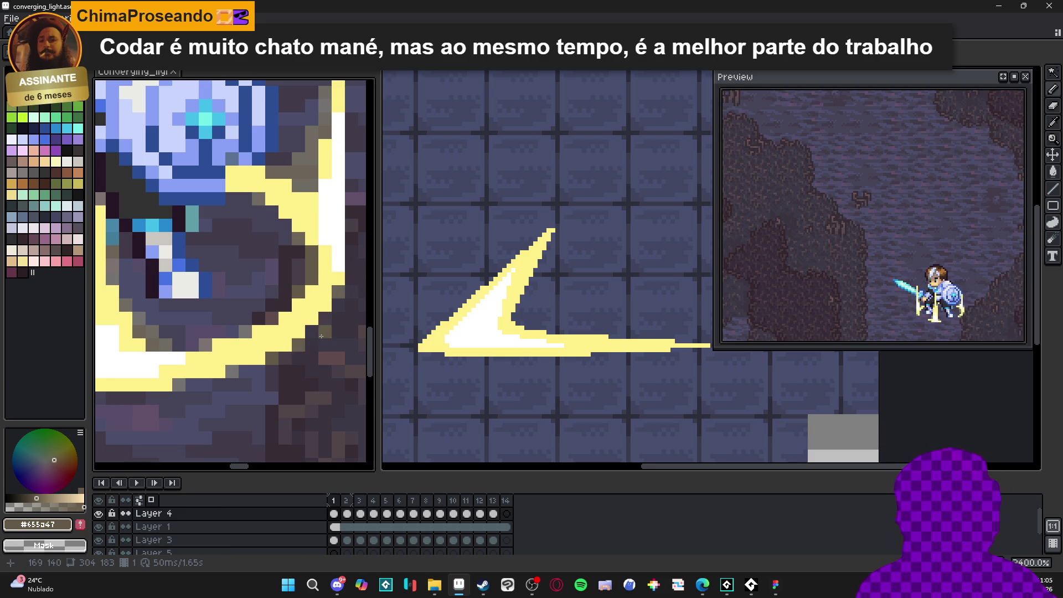
pyautogui.click(292, 339)
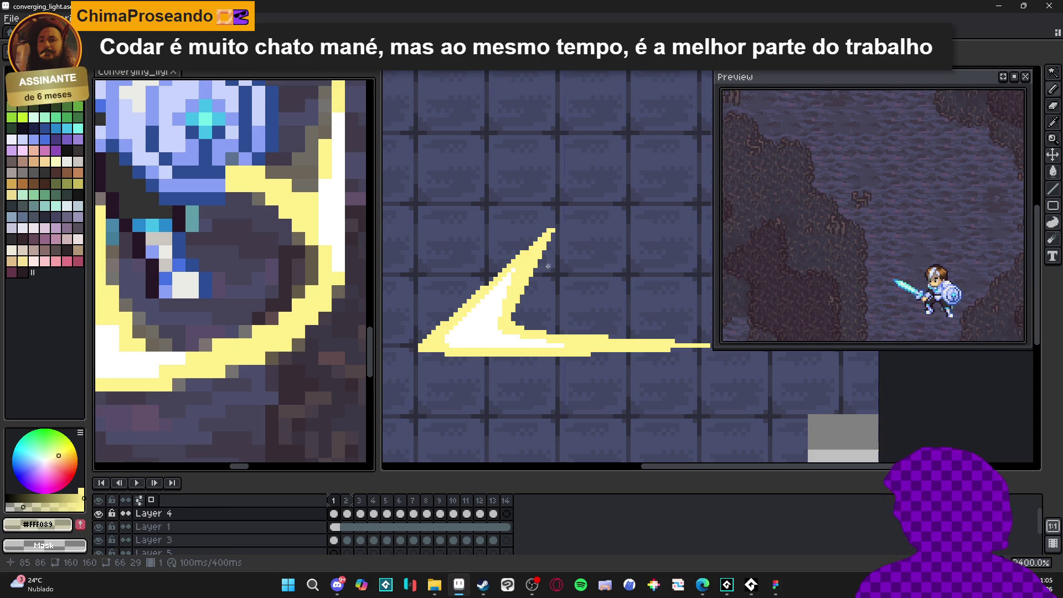
pyautogui.hotkey('ctrl', 'Tab')
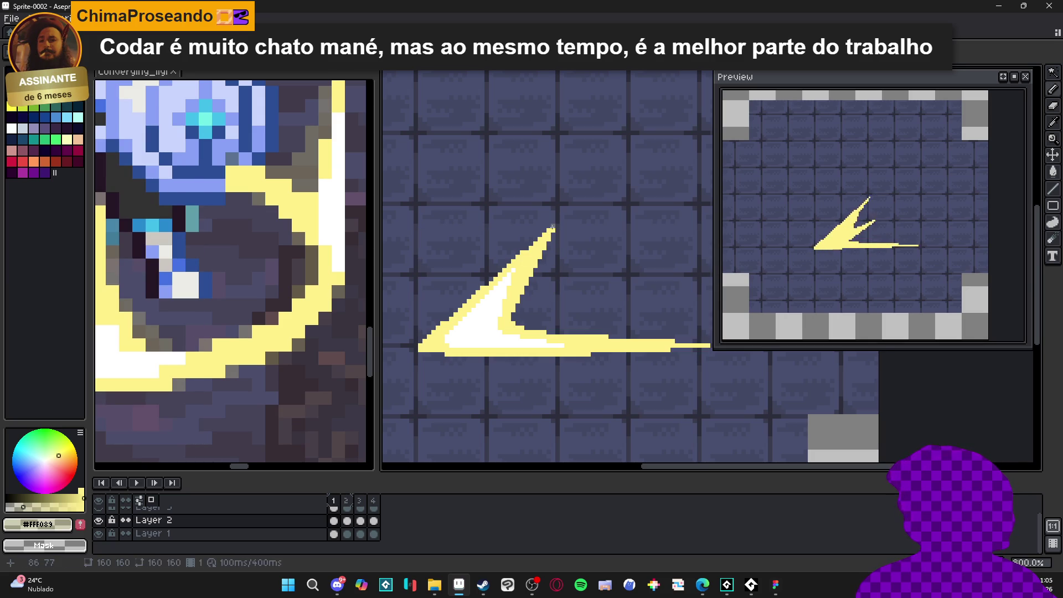
# Outline a gray trail with straight lines from above the blade tip down along the tail.
pyautogui.press('shift')
pyautogui.keyDown('shift'); pyautogui.click(598, 181); pyautogui.keyUp('shift')
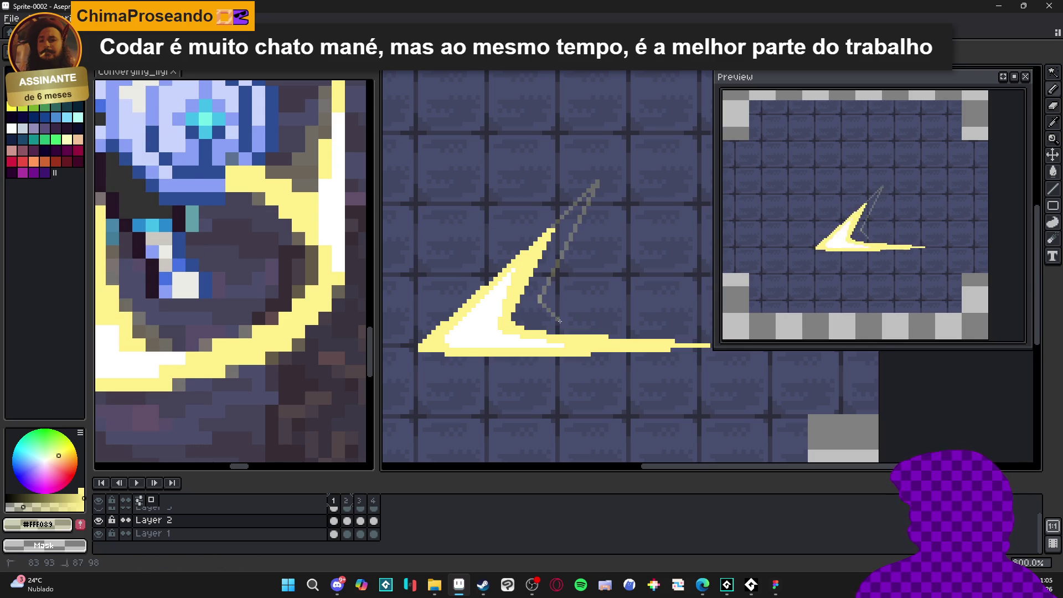
pyautogui.press('shift')
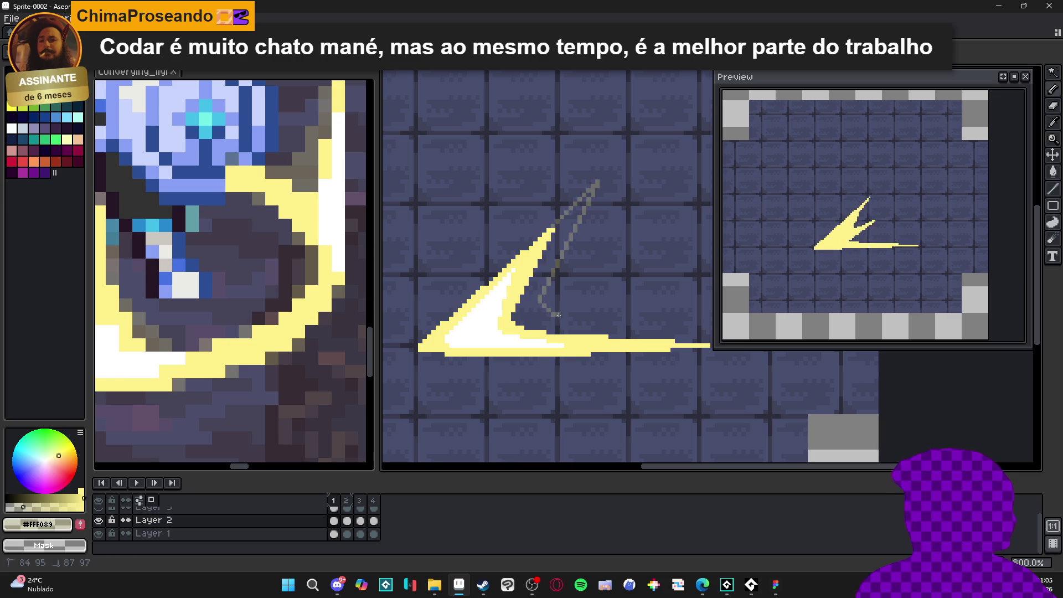
pyautogui.hscroll(5, 587, 319)
pyautogui.keyDown('shift'); pyautogui.click(481, 319); pyautogui.keyUp('shift')
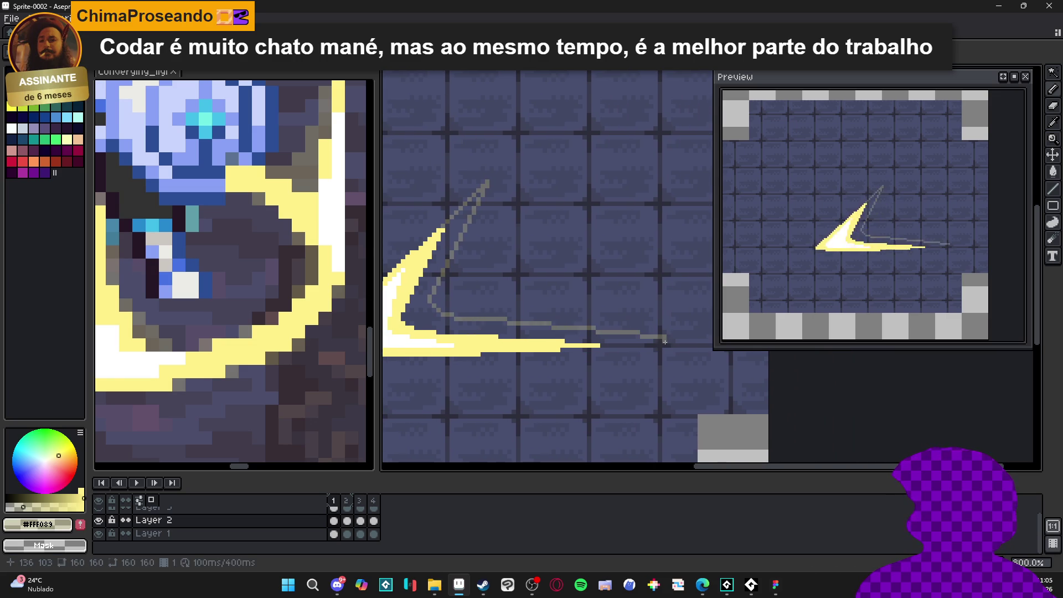
pyautogui.press('shift')
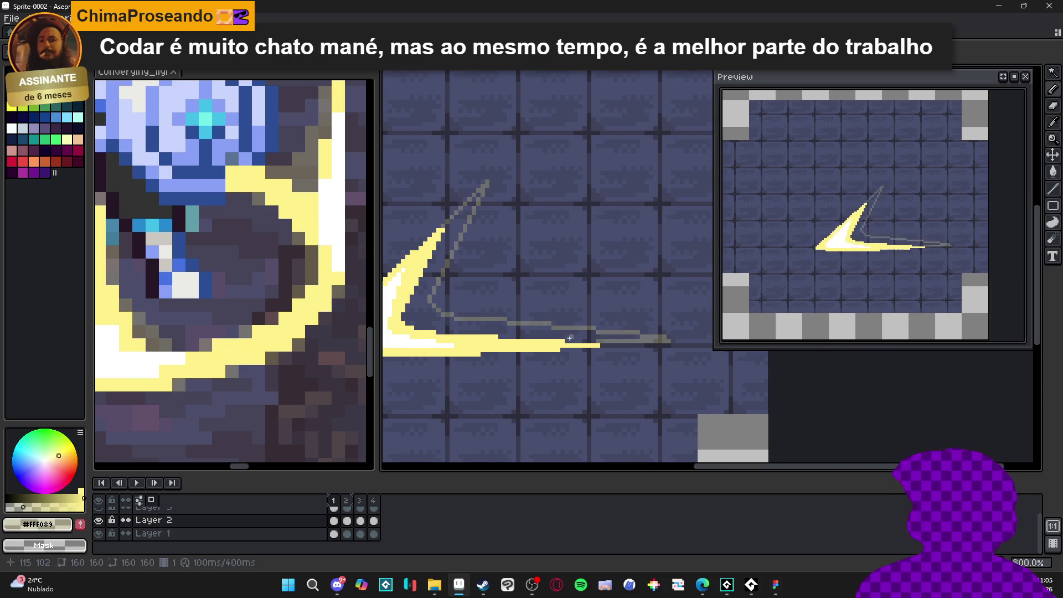
pyautogui.scroll(3, 543, 232)
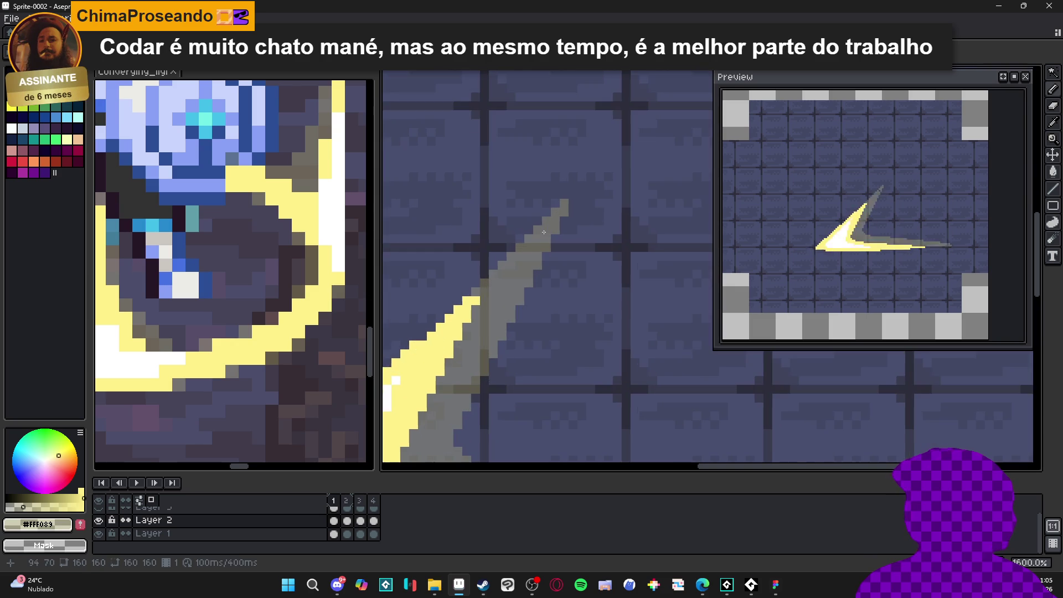
pyautogui.scroll(-2, 544, 232)
pyautogui.scroll(1, 664, 335)
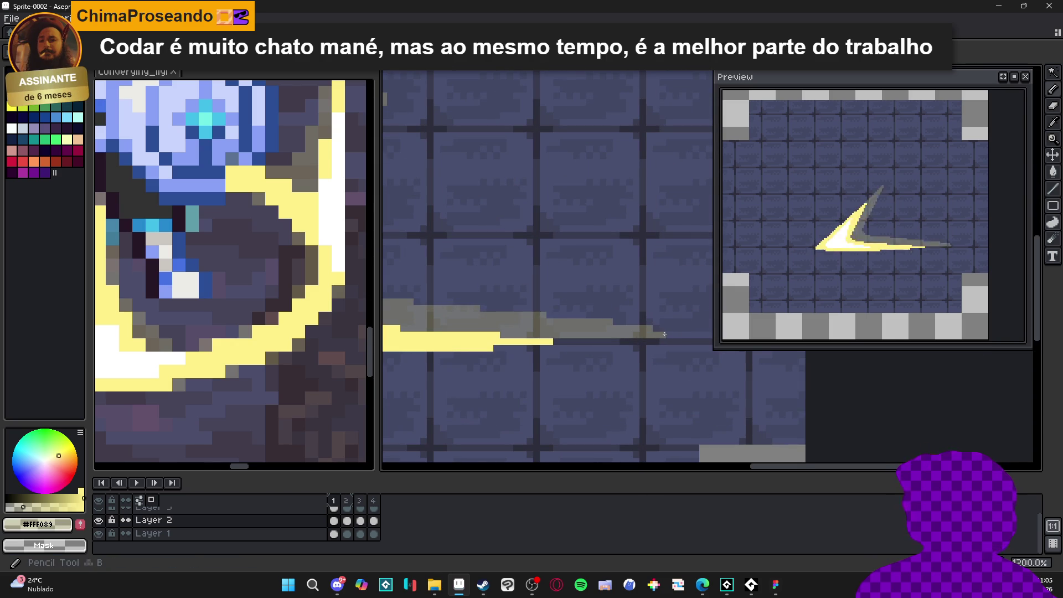
pyautogui.scroll(-6, 664, 334)
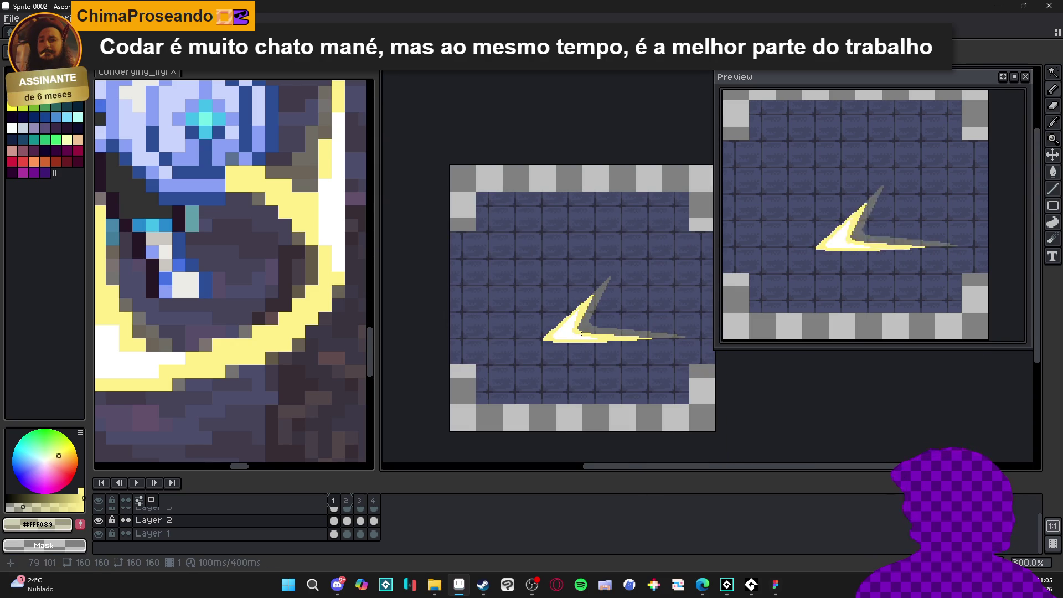
pyautogui.scroll(2, 596, 315)
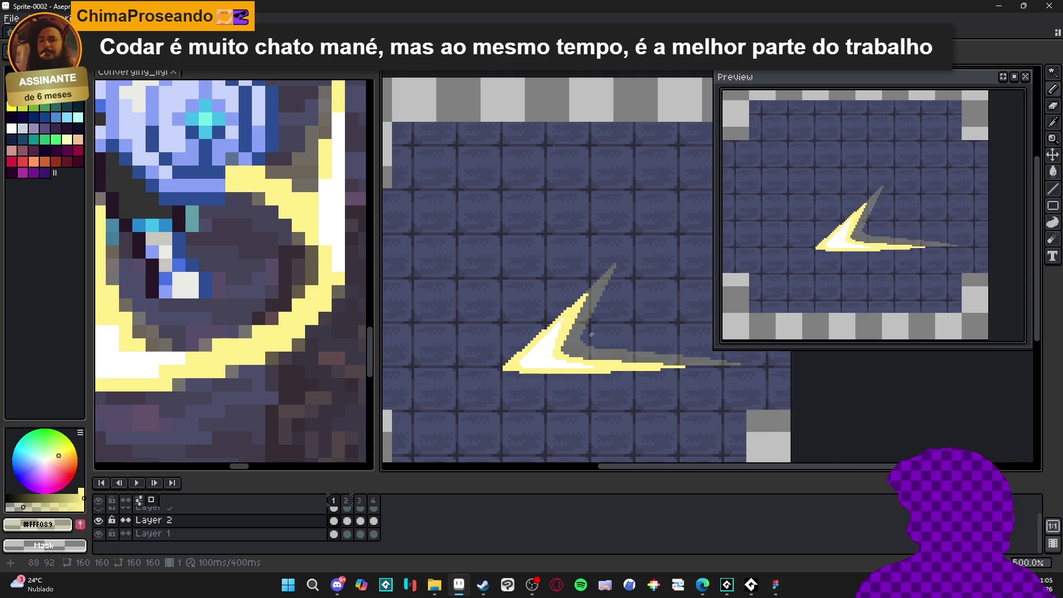
pyautogui.scroll(2, 591, 335)
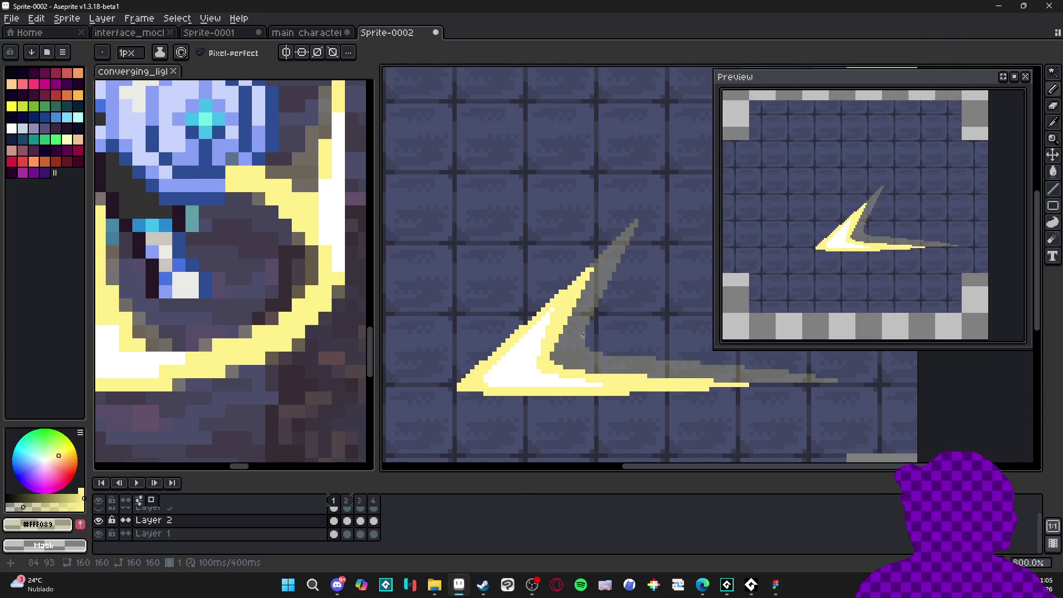
# Zoom in and extend the trail's bottom stroke to the right with a gray line.
pyautogui.scroll(2, 582, 336)
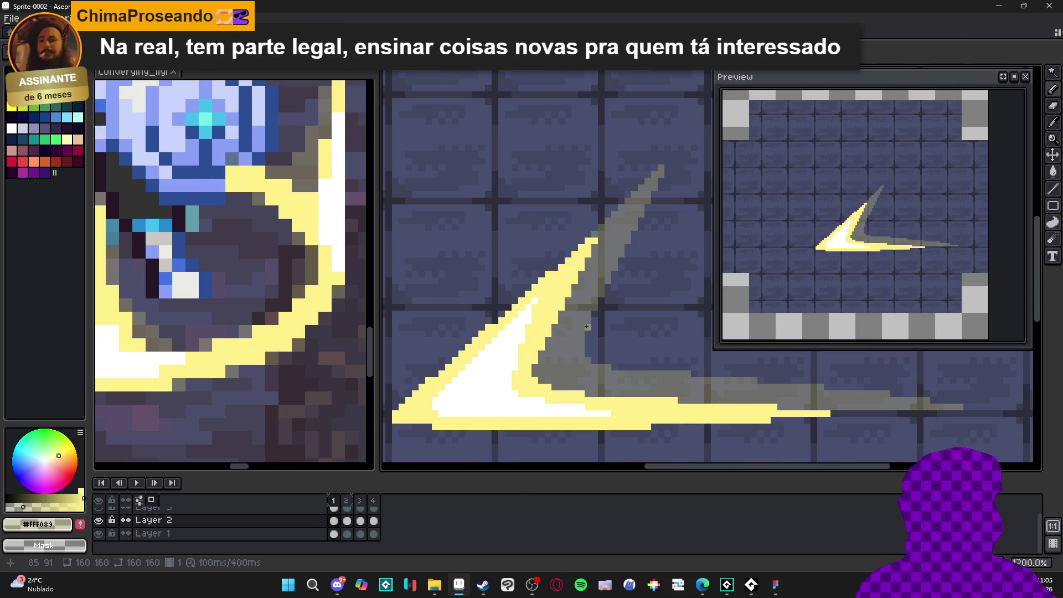
pyautogui.scroll(-3, 586, 327)
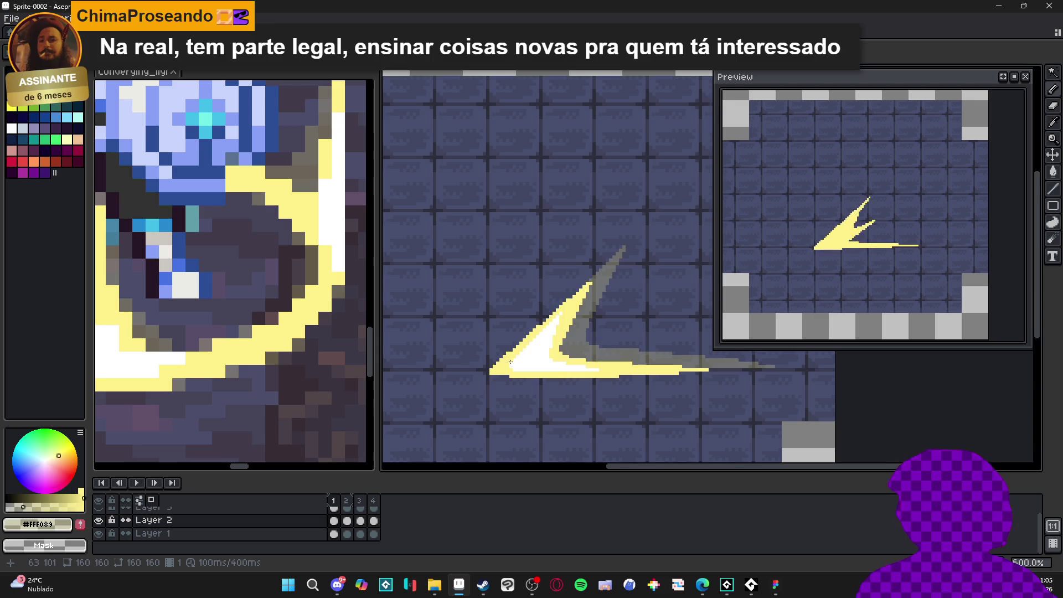
pyautogui.scroll(4, 512, 397)
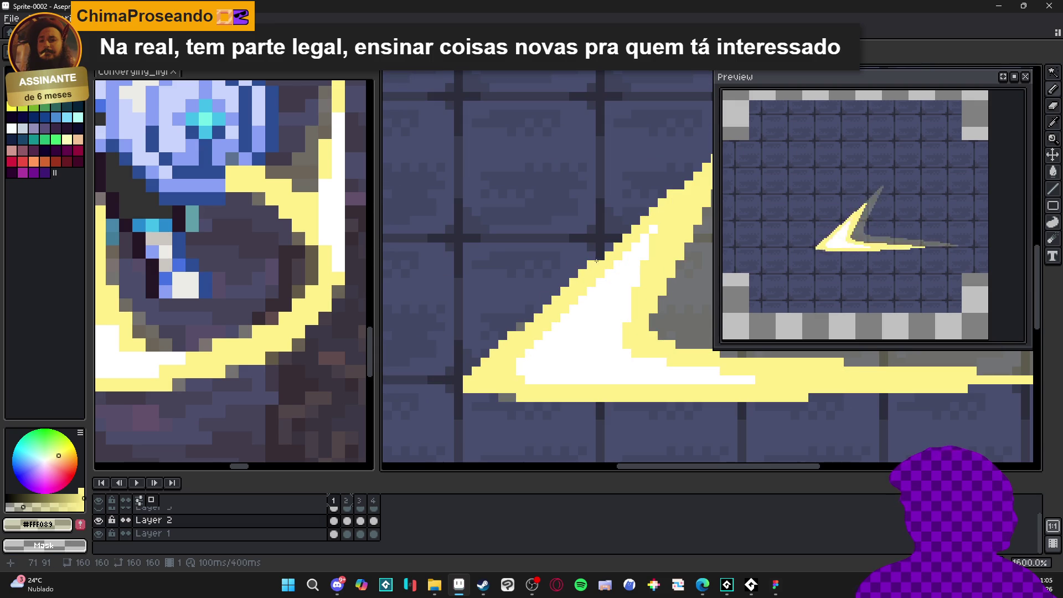
pyautogui.scroll(-3, 601, 254)
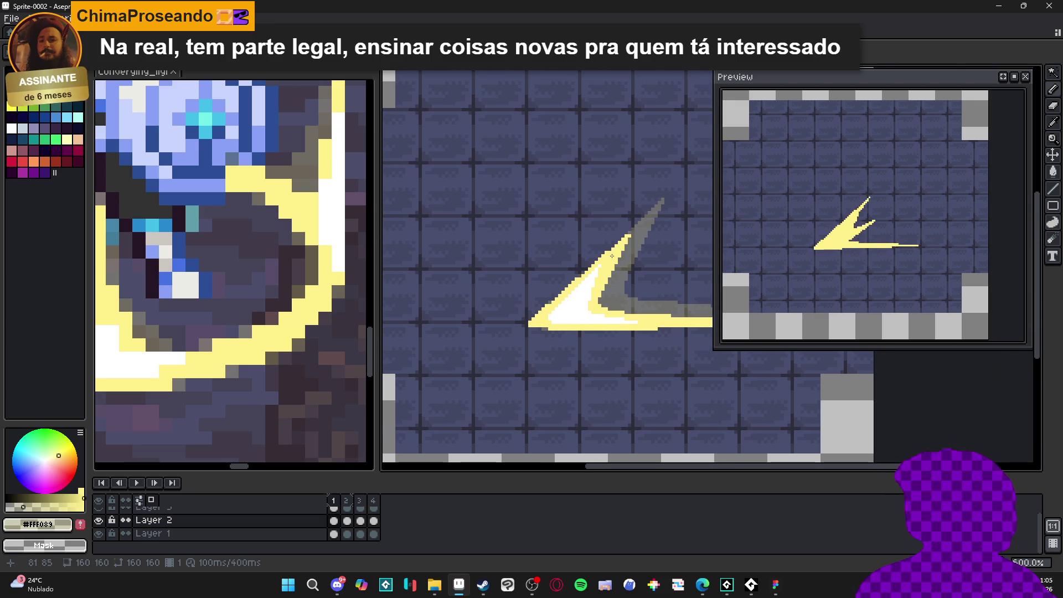
pyautogui.scroll(3, 603, 242)
pyautogui.scroll(-3, 604, 242)
pyautogui.scroll(2, 543, 319)
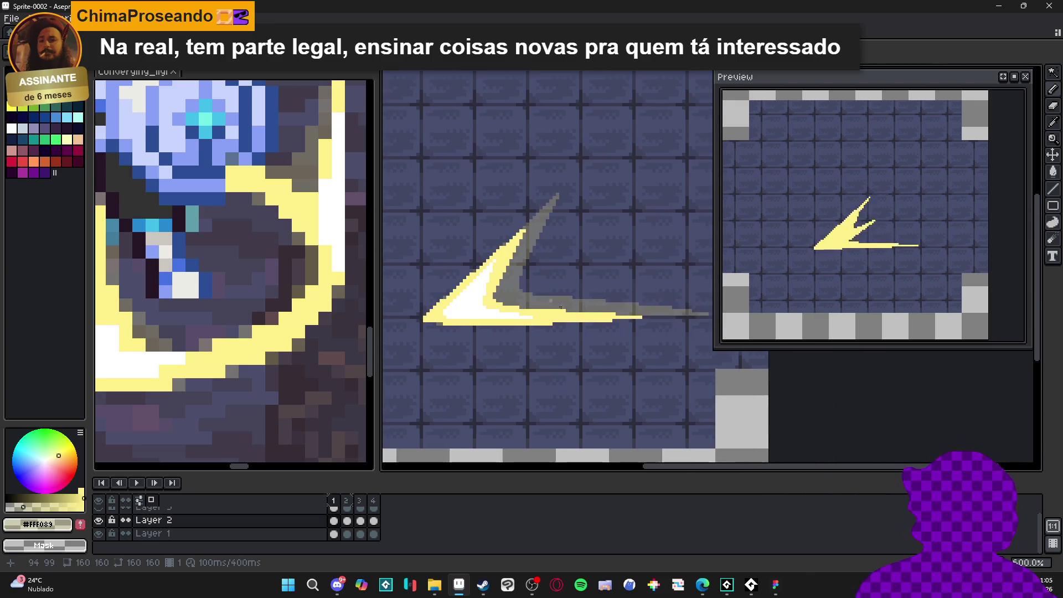
pyautogui.click(532, 323)
pyautogui.moveTo(539, 322); pyautogui.dragTo(654, 322)
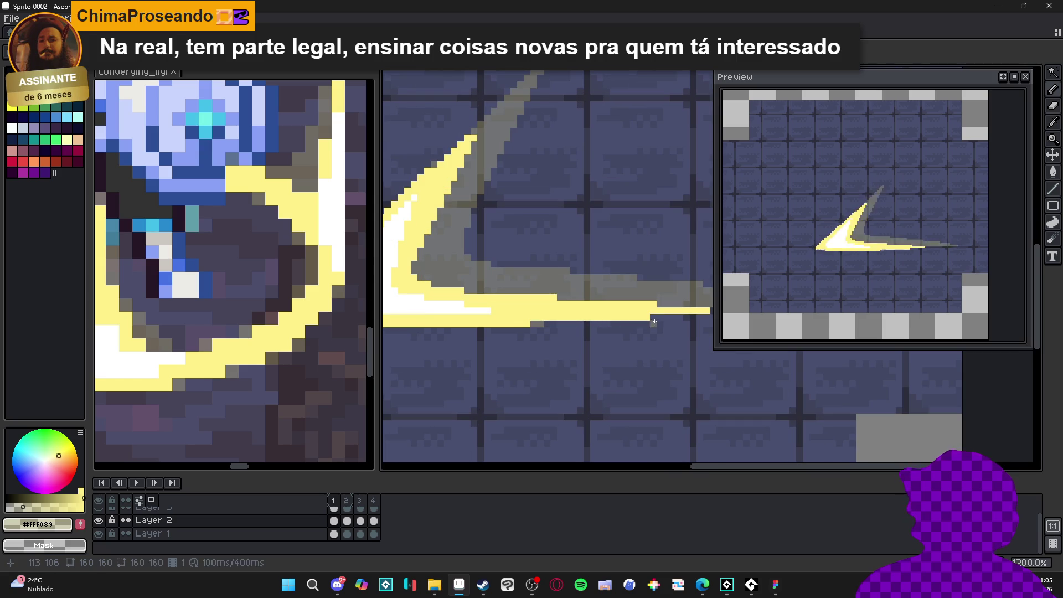
# Bring the Steam store window to the front.
pyautogui.scroll(1, 524, 323)
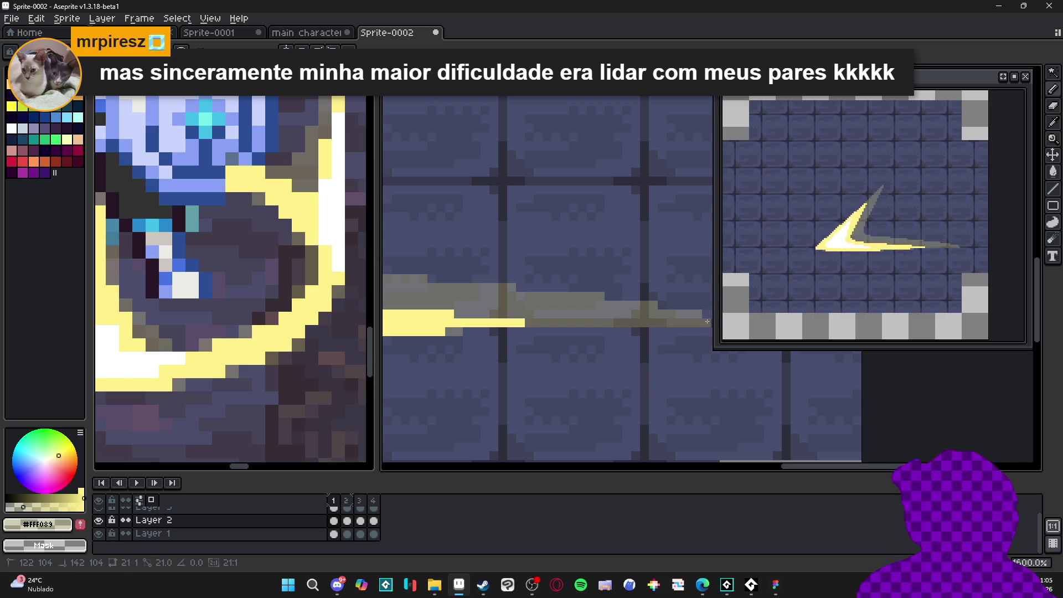
pyautogui.hscroll(3, 515, 353)
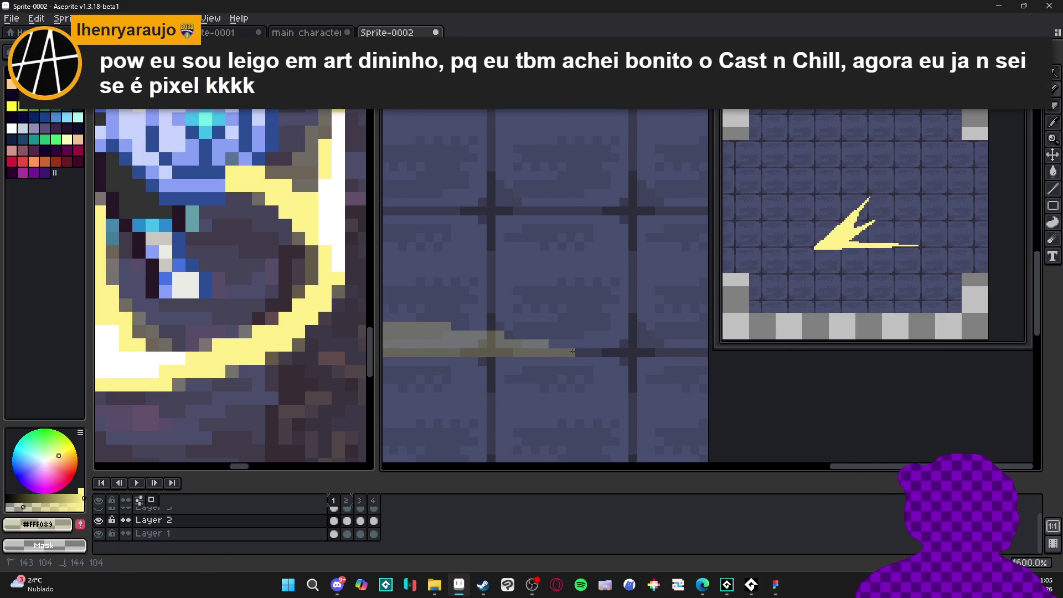
pyautogui.hscroll(-3, 572, 351)
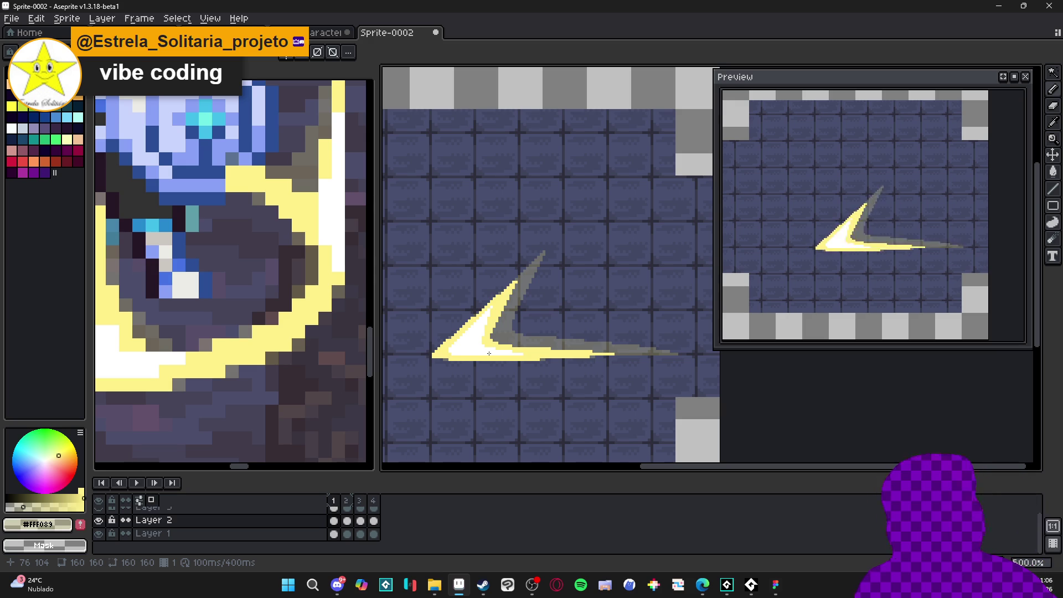
pyautogui.click(483, 585)
# Search the store for 'cast n chi', open the Cast n Chill page and pause its trailer.
pyautogui.click(589, 64)
pyautogui.write('cast a')
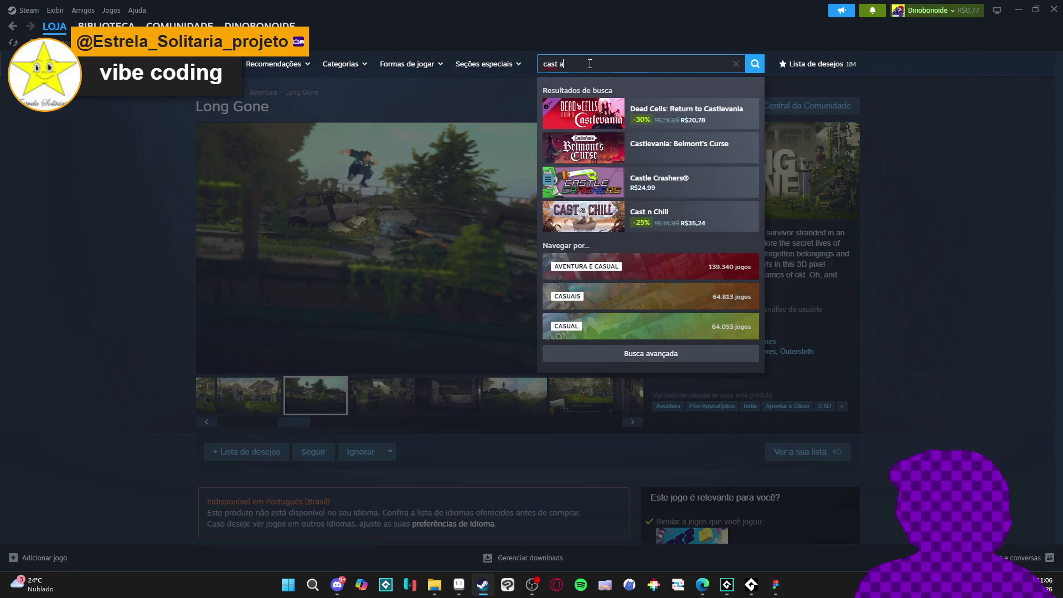
pyautogui.press('BackSpace')
pyautogui.write('n chi')
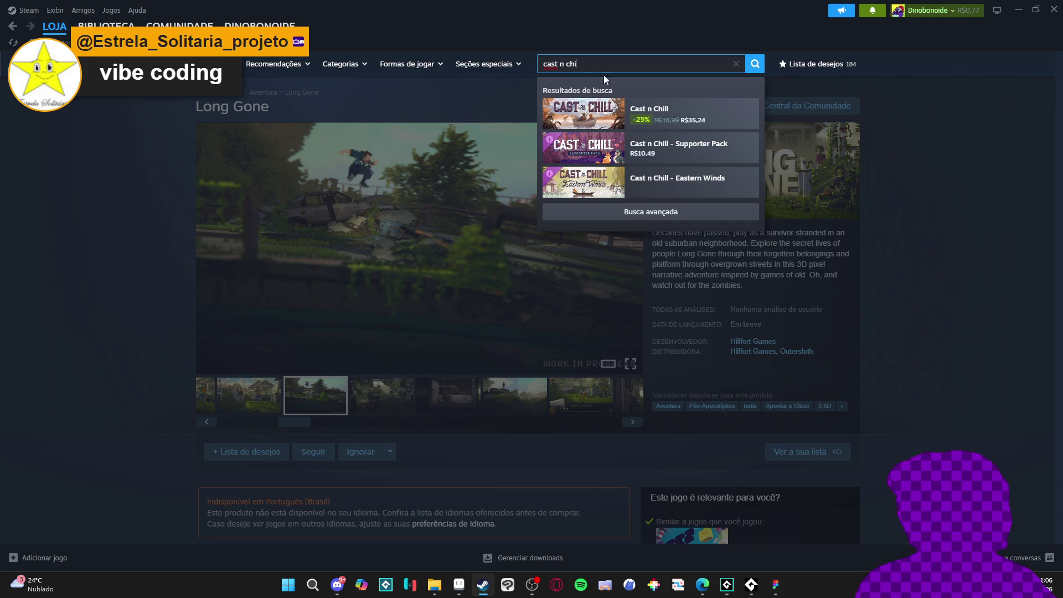
pyautogui.click(687, 117)
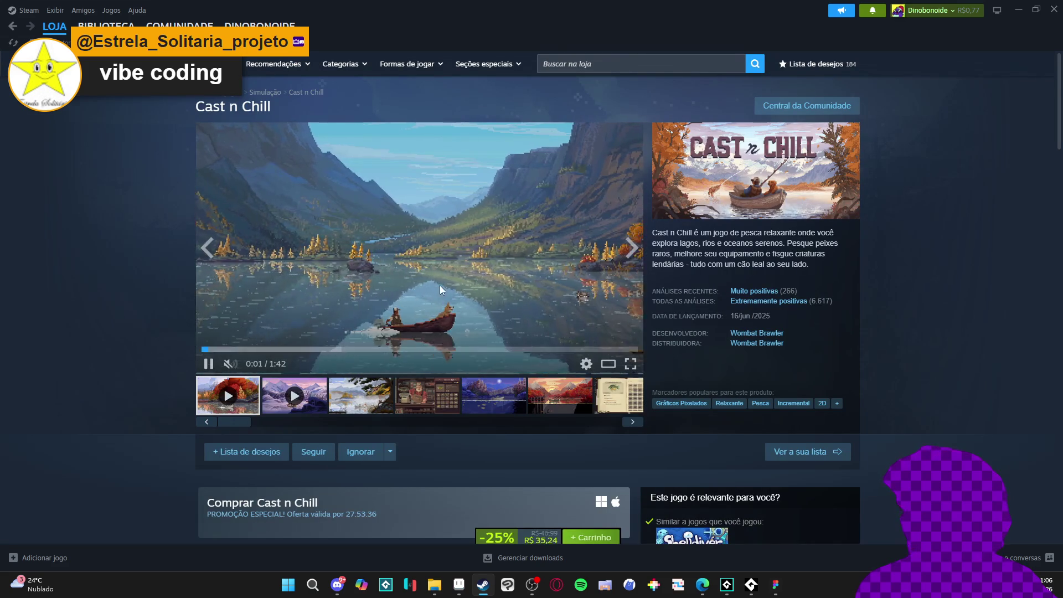
pyautogui.click(382, 332)
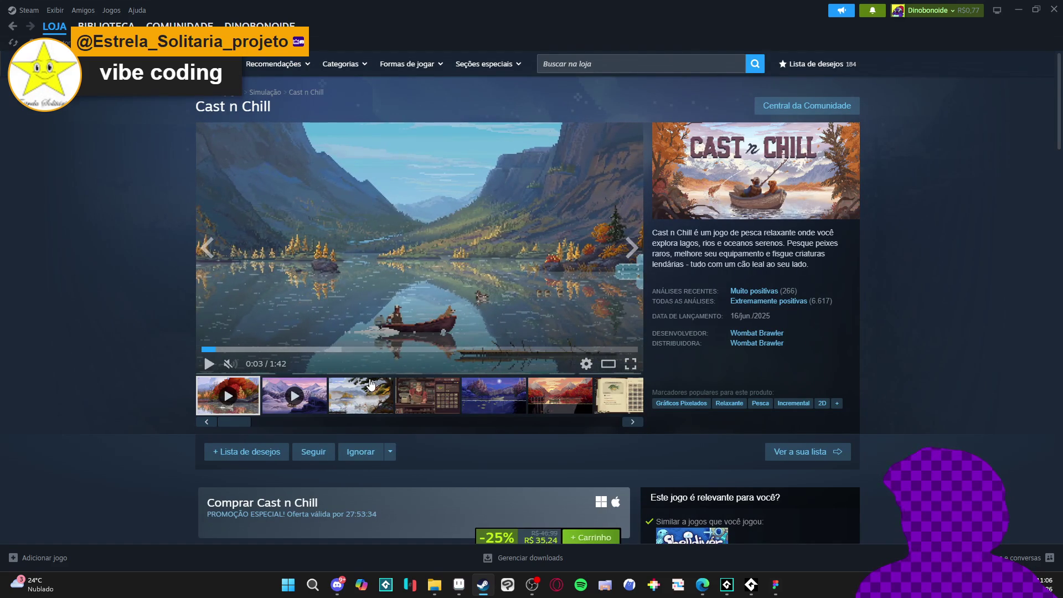
# Browse the enlarged screenshots, including the autumn sunset, then start the second gameplay video.
pyautogui.click(382, 387)
pyautogui.click(475, 296)
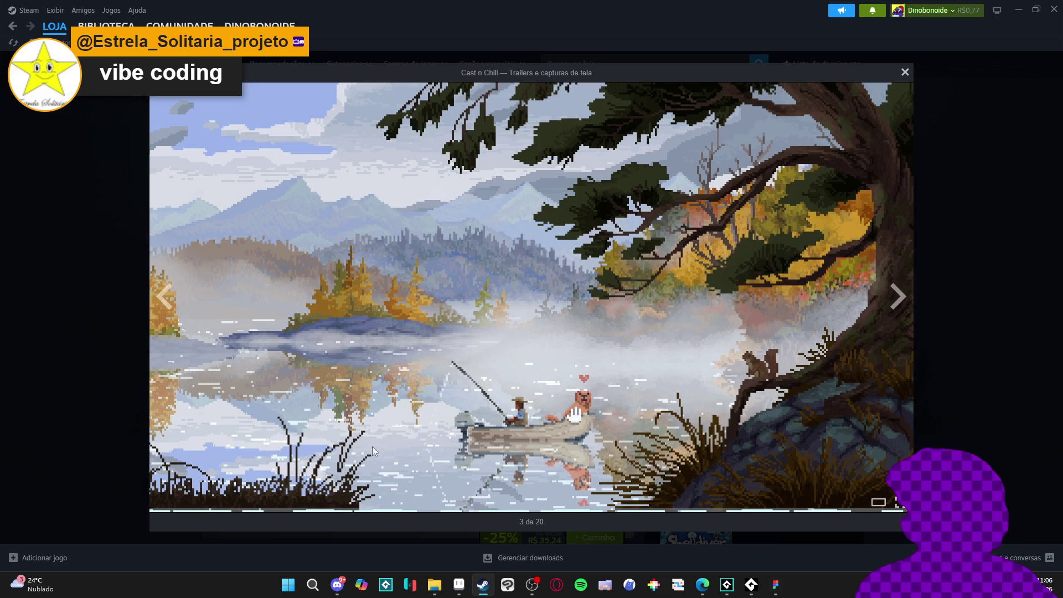
pyautogui.click(886, 295)
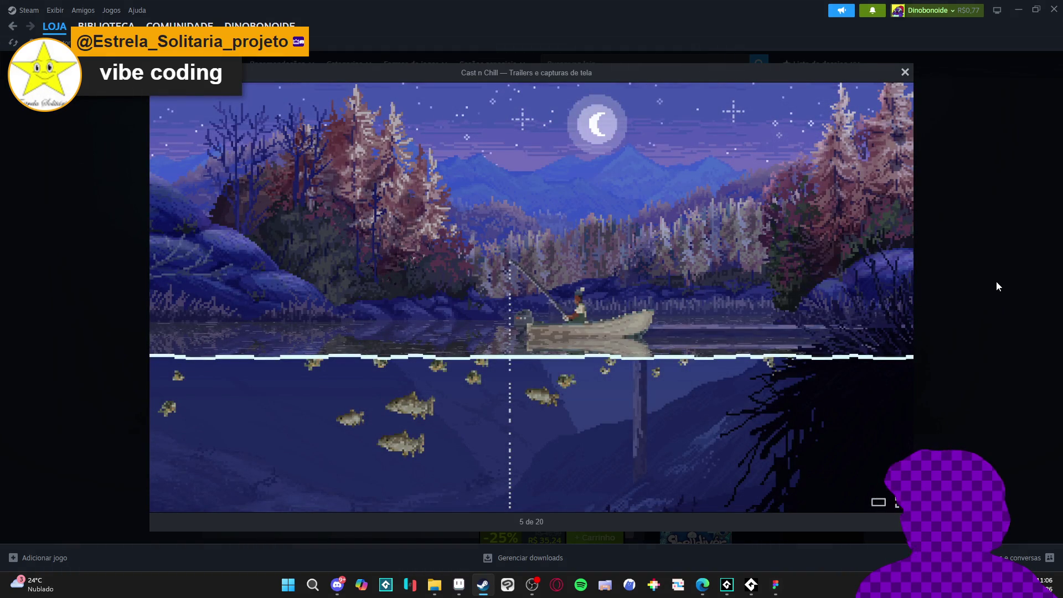
pyautogui.click(998, 284)
pyautogui.click(560, 389)
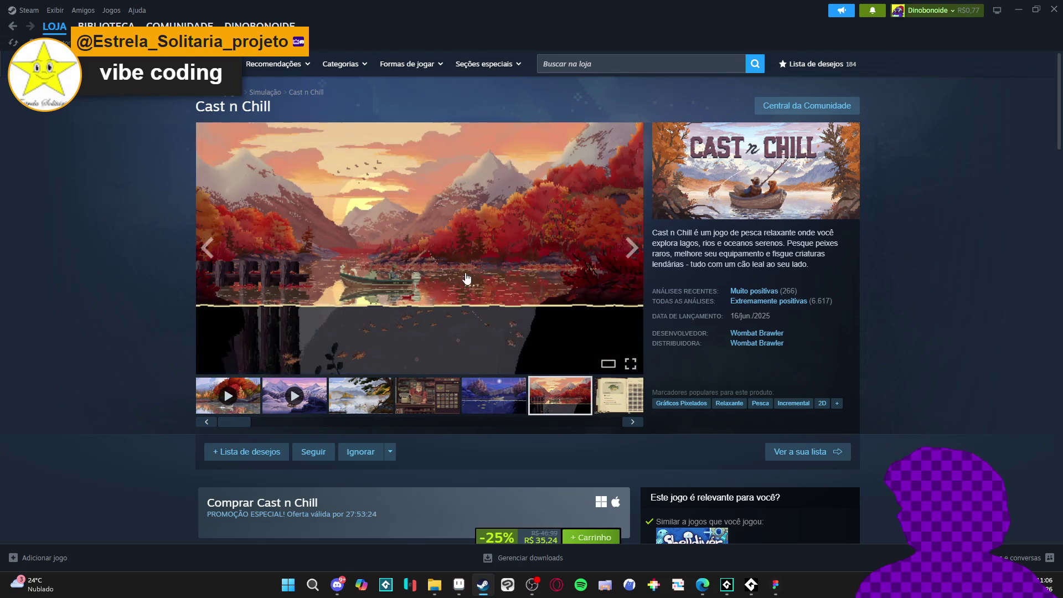
pyautogui.click(465, 281)
pyautogui.press('Escape')
pyautogui.click(332, 430)
pyautogui.click(243, 426)
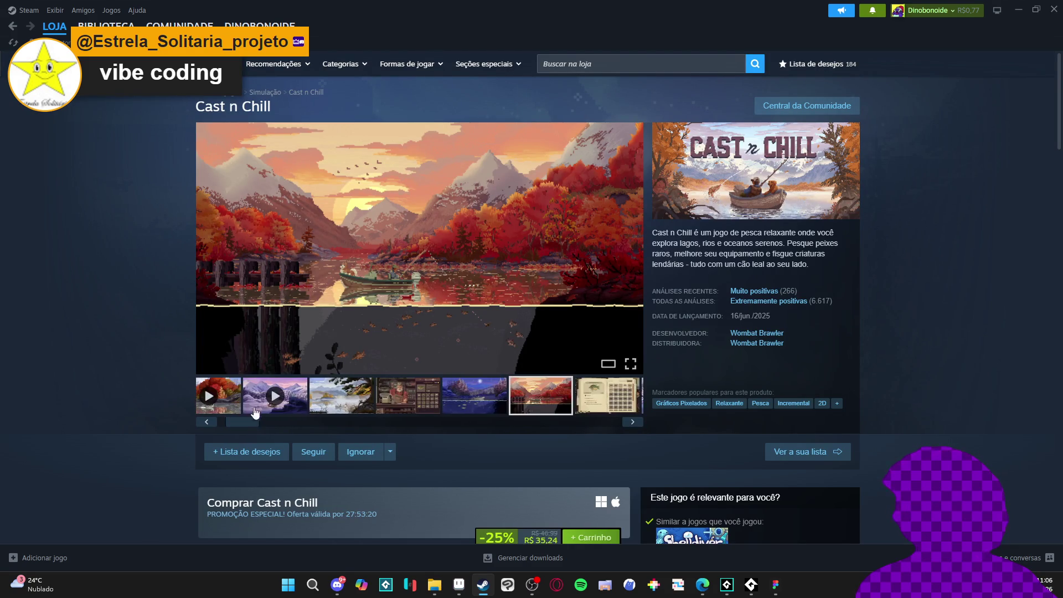
pyautogui.click(251, 413)
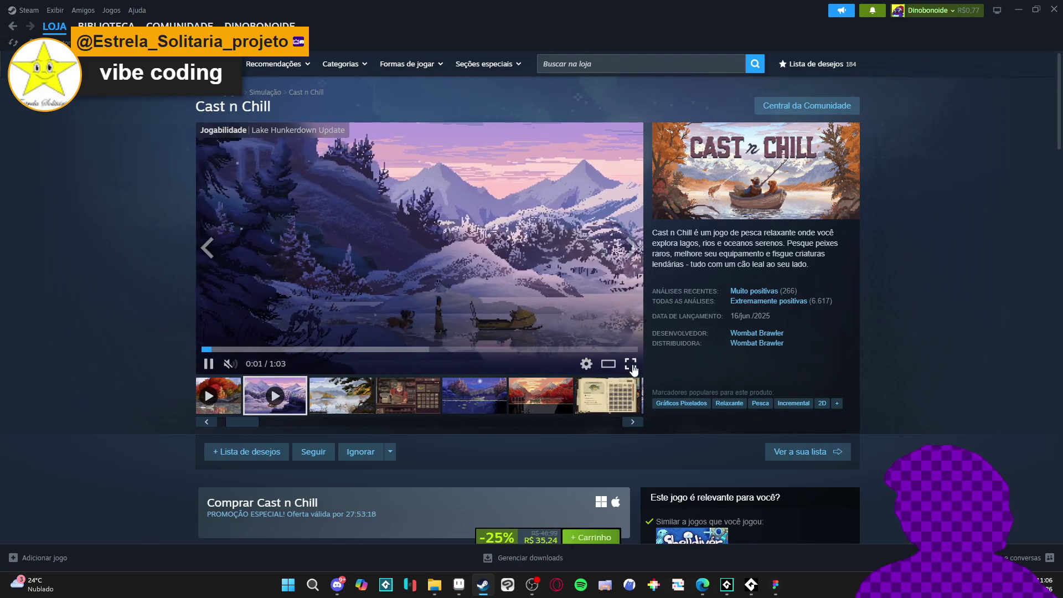
pyautogui.click(630, 364)
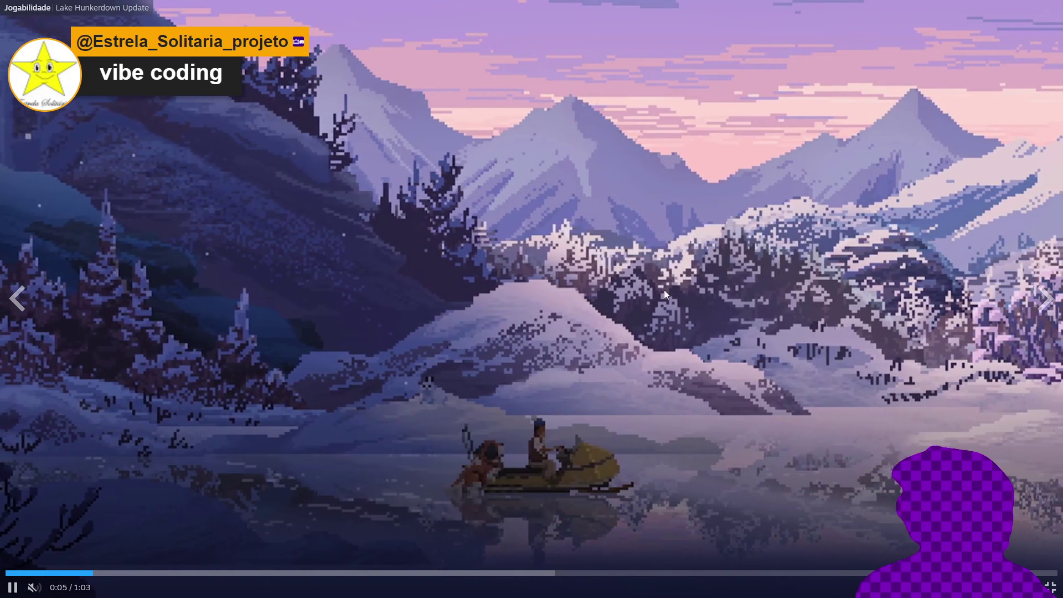
pyautogui.click(796, 351)
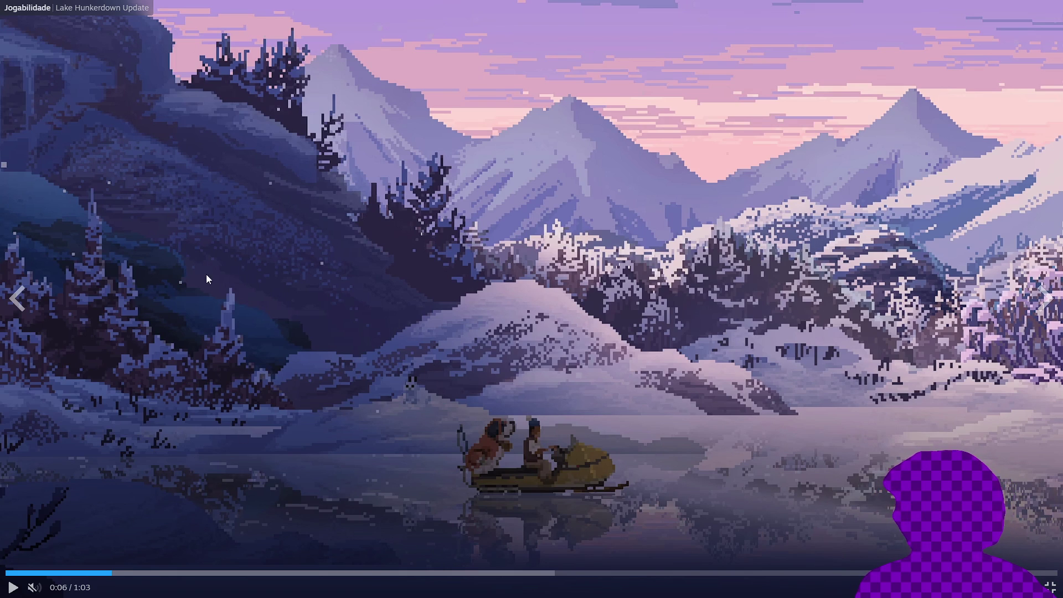
pyautogui.click(432, 421)
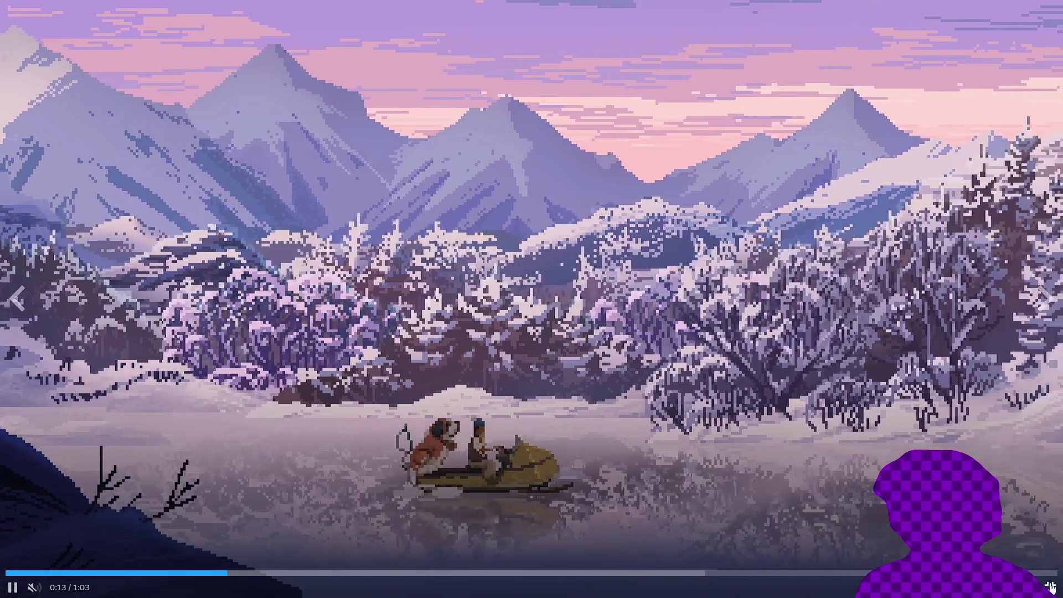
pyautogui.click(1050, 587)
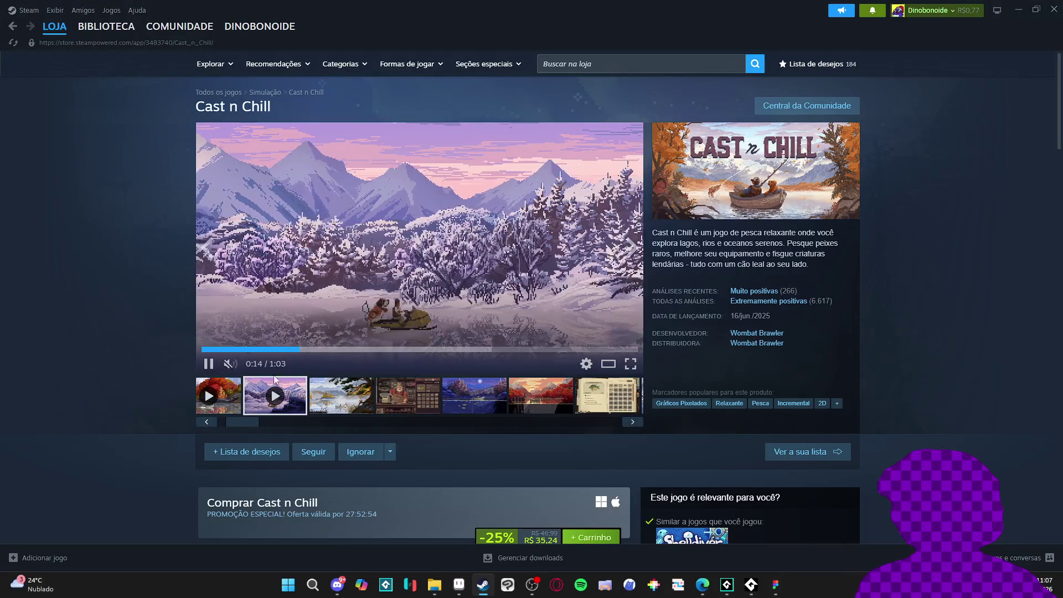
# Rewatch the first trailer, seek back to the river scene, then close the Steam window.
pyautogui.click(216, 404)
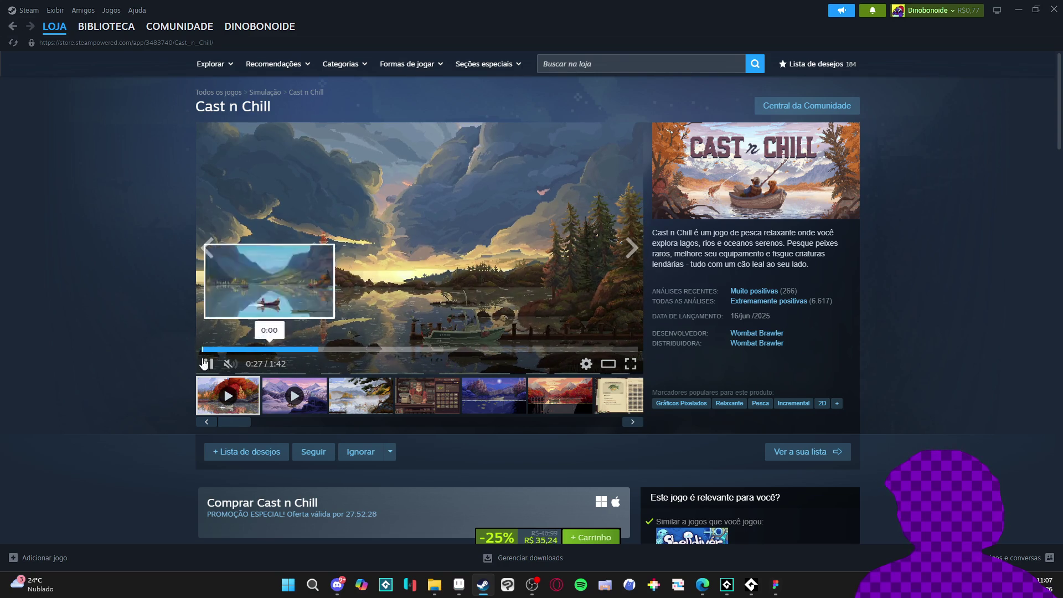
pyautogui.click(204, 365)
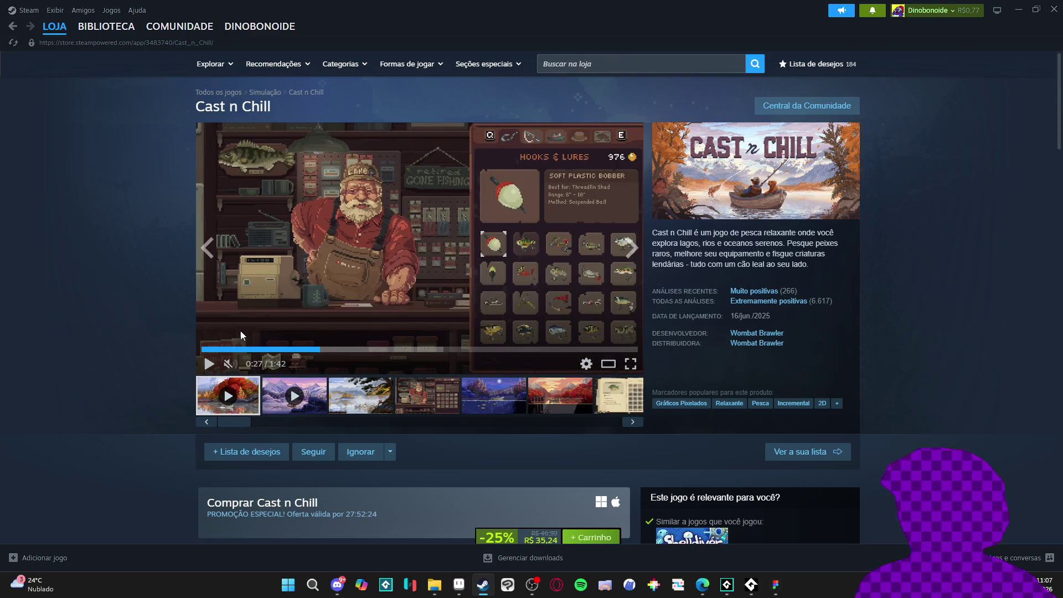
pyautogui.click(260, 349)
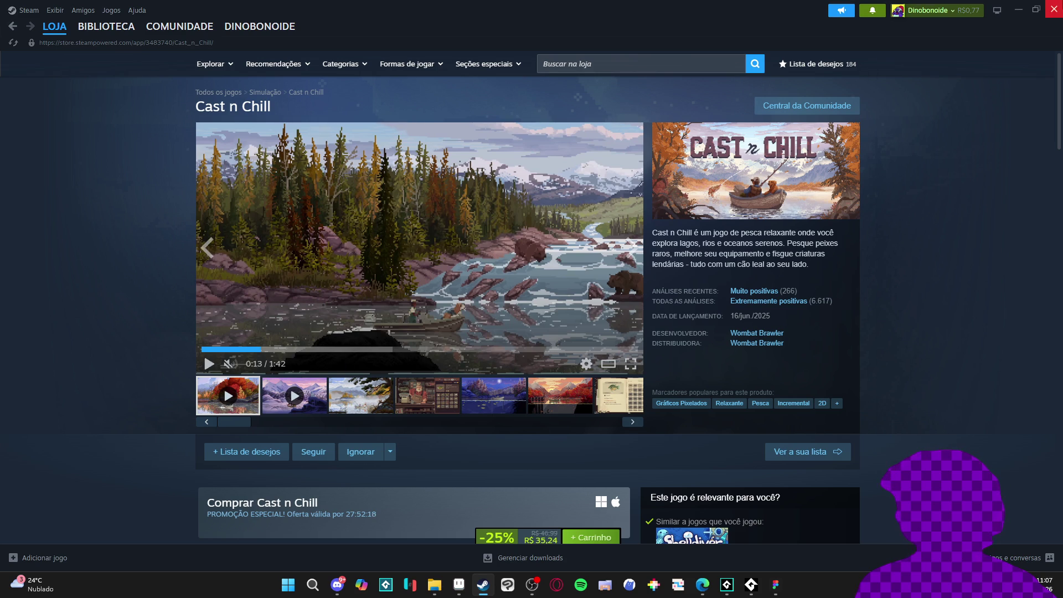
pyautogui.click(1049, 9)
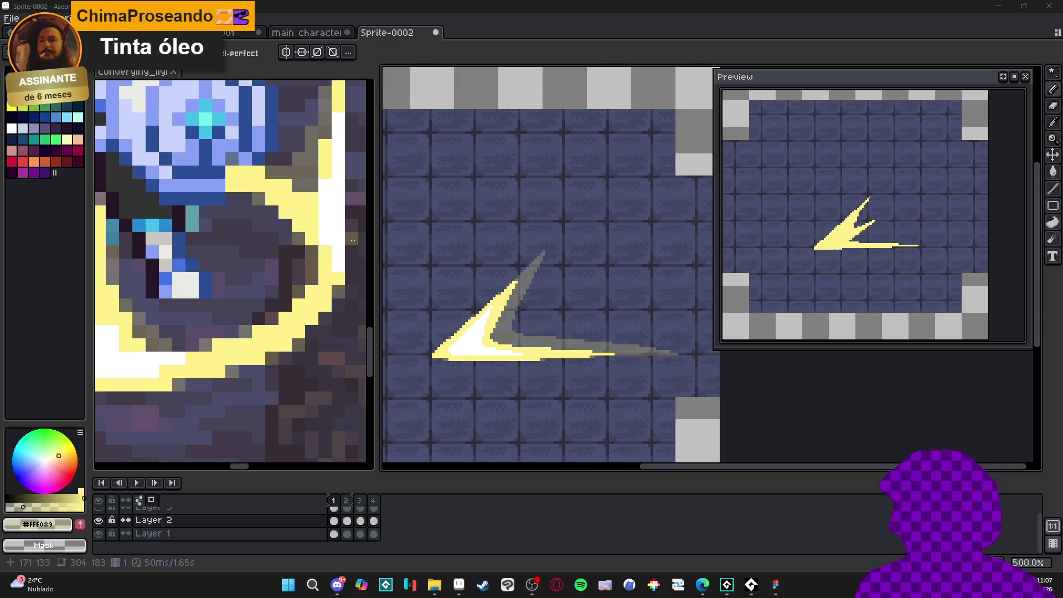
# Pick white from the slash core, then paste the copied pixels and commit them.
pyautogui.scroll(-2, 351, 438)
pyautogui.scroll(5, 456, 345)
pyautogui.scroll(-4, 457, 345)
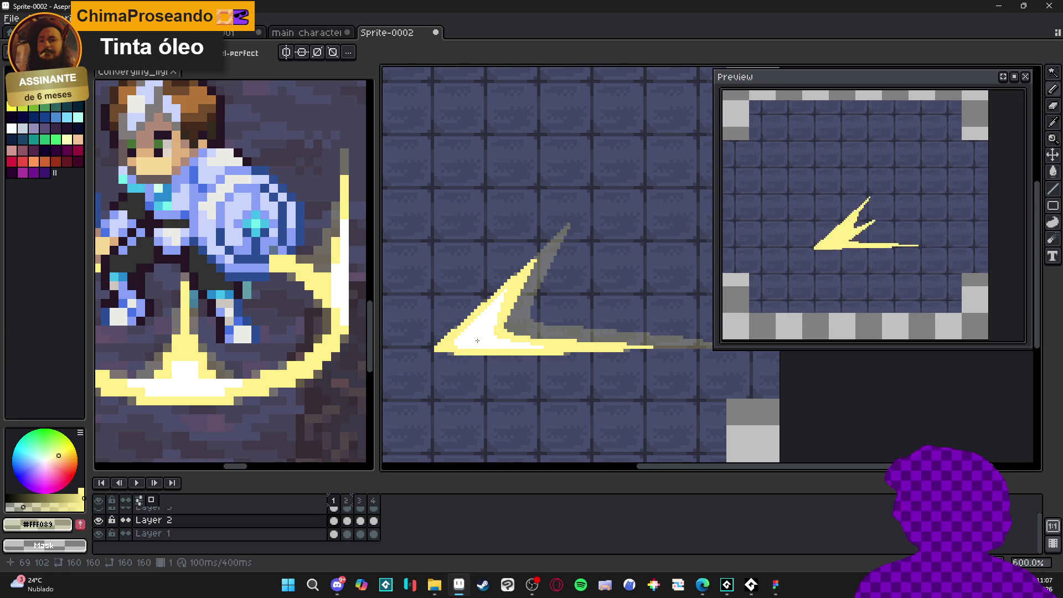
pyautogui.scroll(1, 487, 321)
pyautogui.keyDown('alt'); pyautogui.click(500, 288); pyautogui.keyUp('alt')
pyautogui.scroll(3, 504, 276)
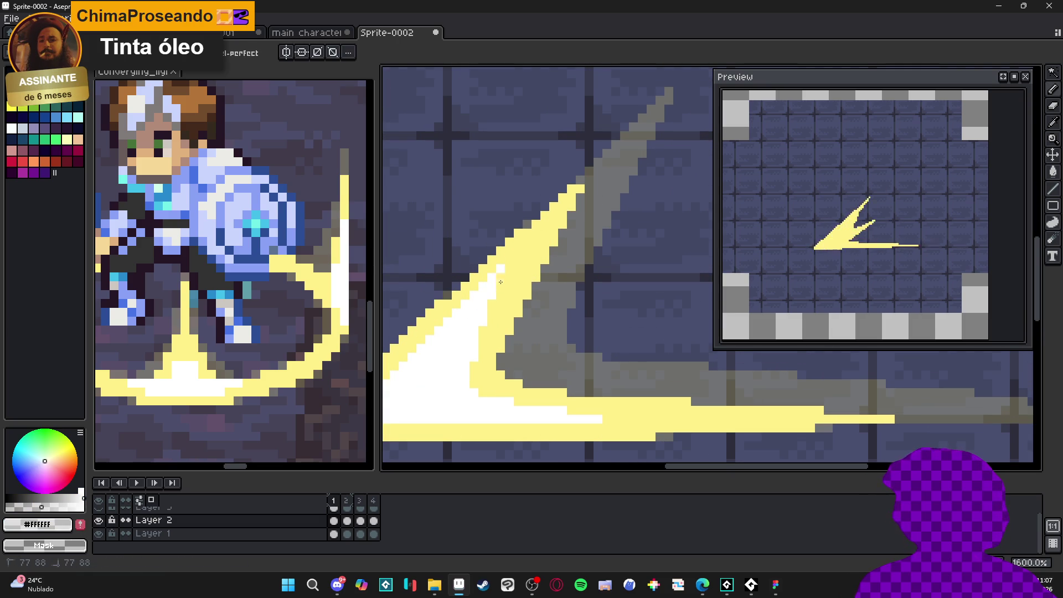
pyautogui.hotkey('ctrl', 'v')
pyautogui.hotkey('ctrl', 'd')
# Pick pale cream #FFF6BF and repaint slash pixels, filling the streak's last gap.
pyautogui.keyDown('alt'); pyautogui.click(512, 275); pyautogui.keyUp('alt')
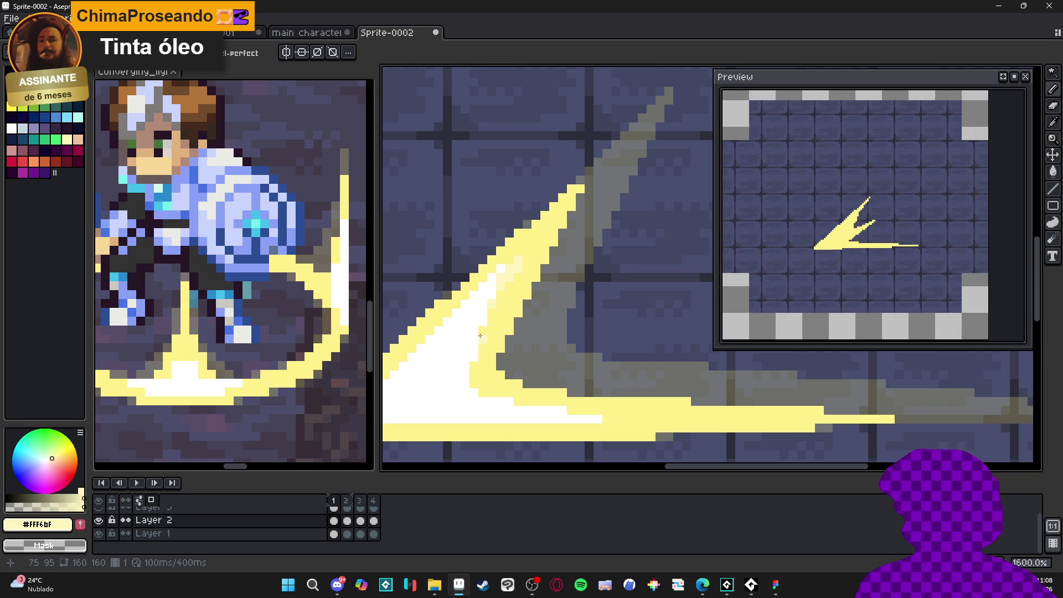
pyautogui.click(474, 375)
pyautogui.click(474, 366)
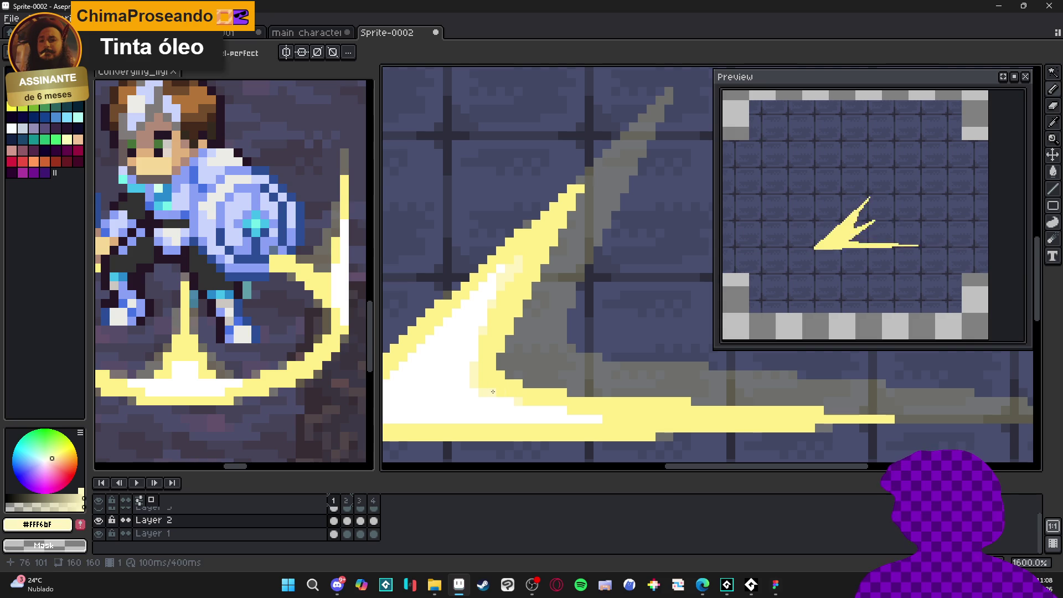
pyautogui.click(572, 419)
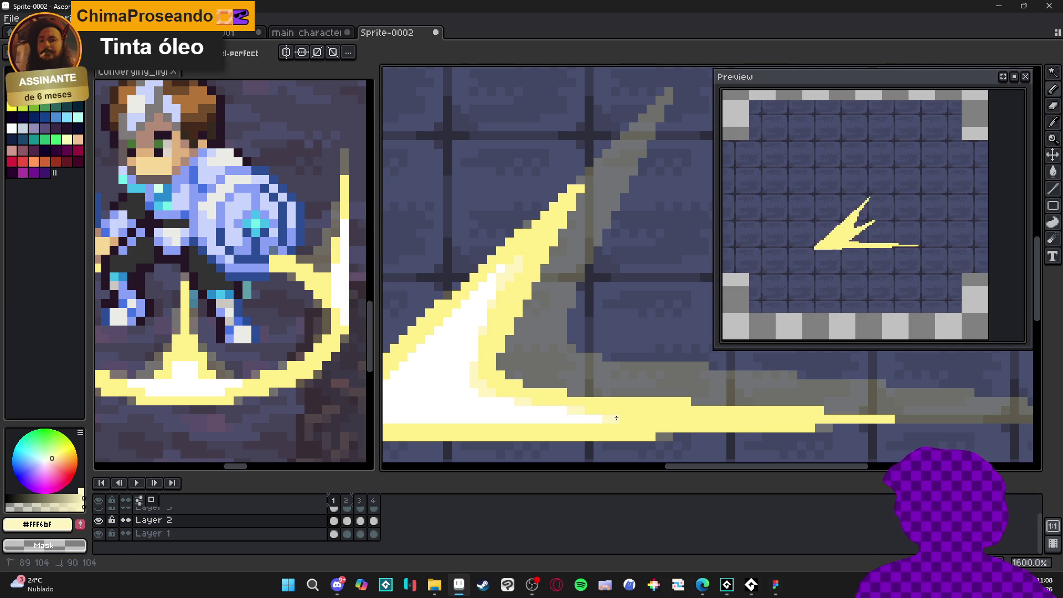
pyautogui.scroll(-1, 616, 418)
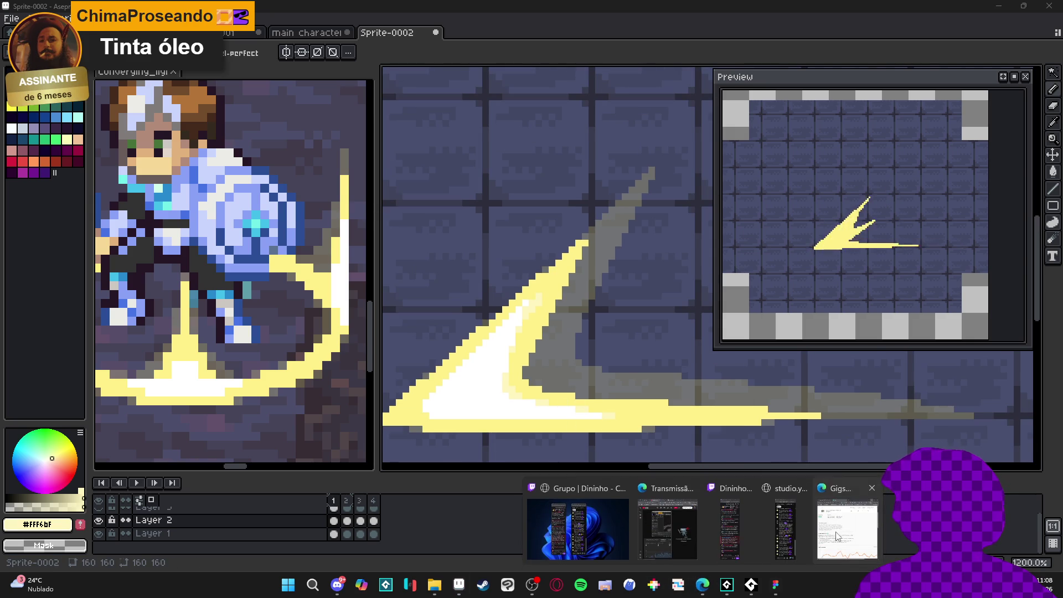
# Dismiss the Edge previews and switch to the r/PixelArt '6VCR' forest cabin post.
pyautogui.click(699, 590)
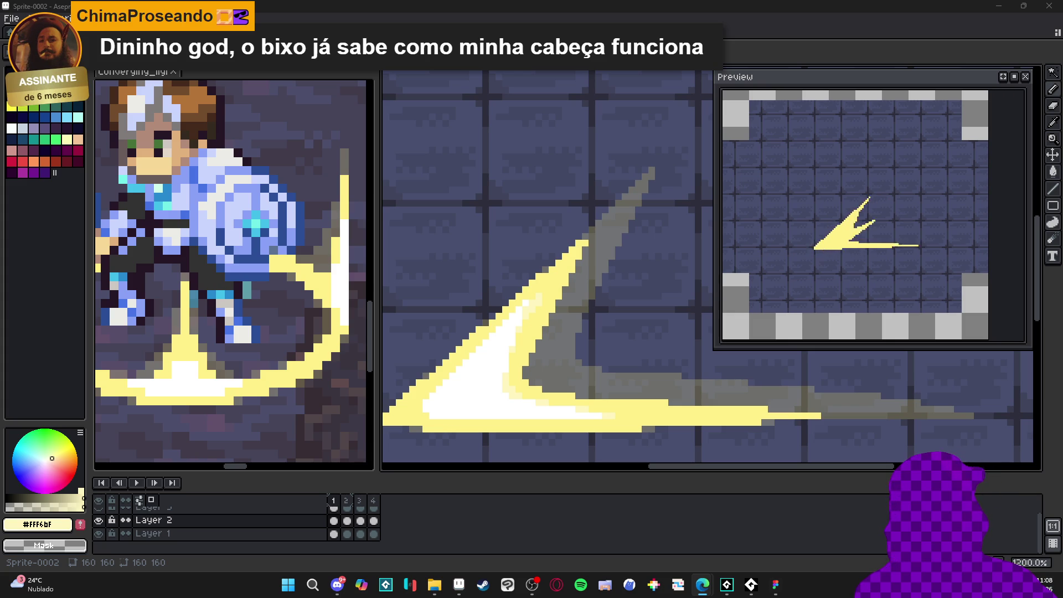
pyautogui.hotkey('alt', 'Tab')
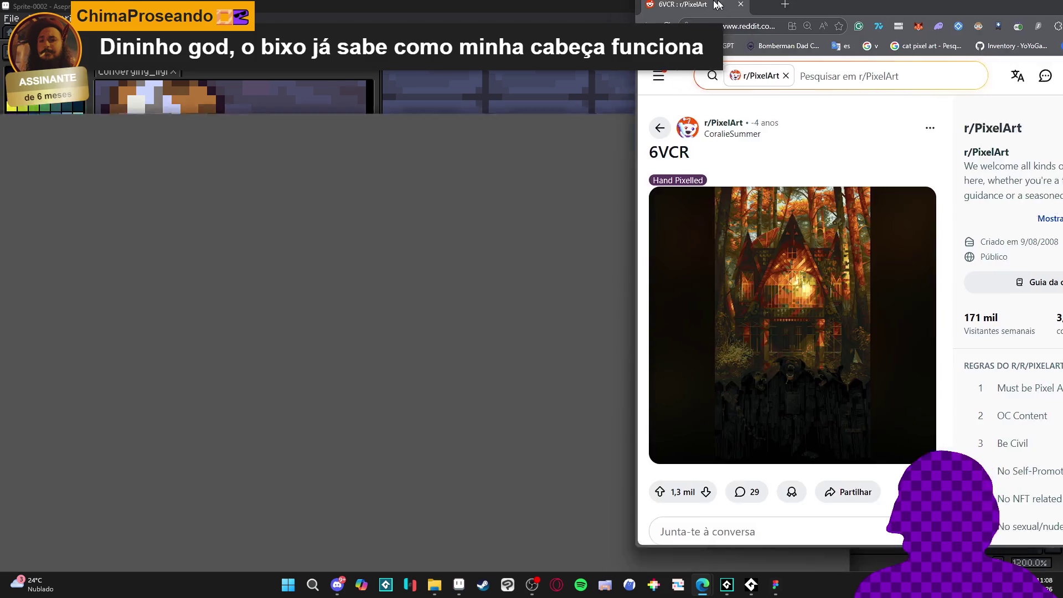
# View the forest-house image full screen, zooming in on details like the dogs and fence, then close it.
pyautogui.click(562, 290)
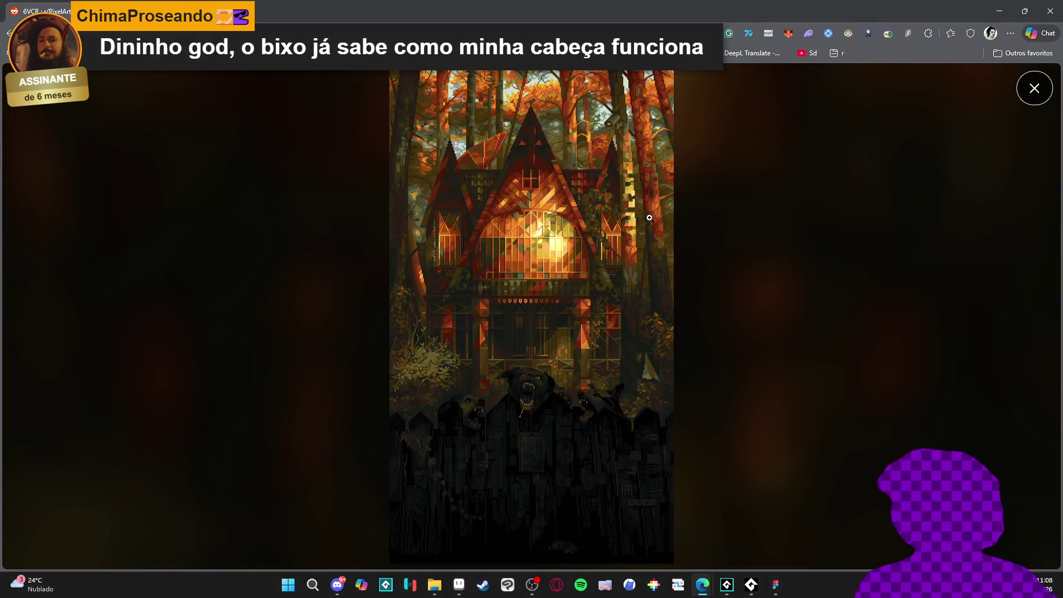
pyautogui.click(555, 292)
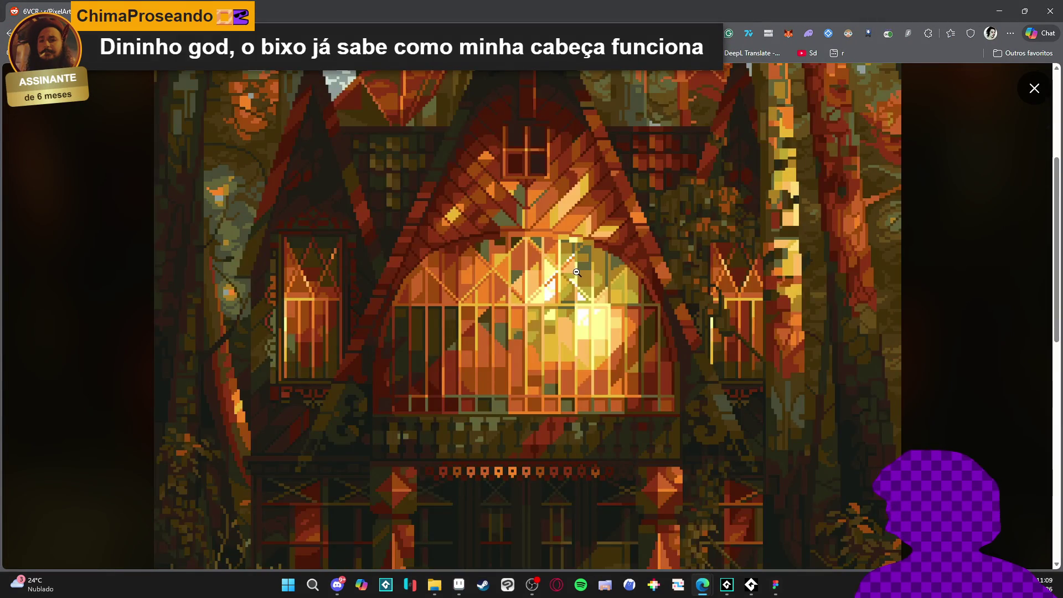
pyautogui.click(576, 271)
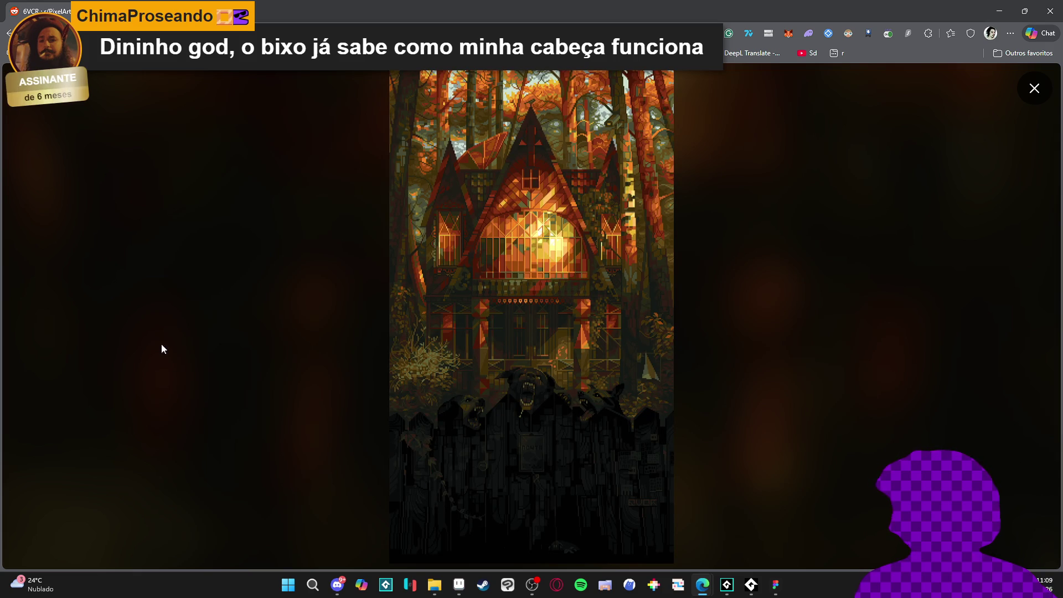
pyautogui.click(541, 422)
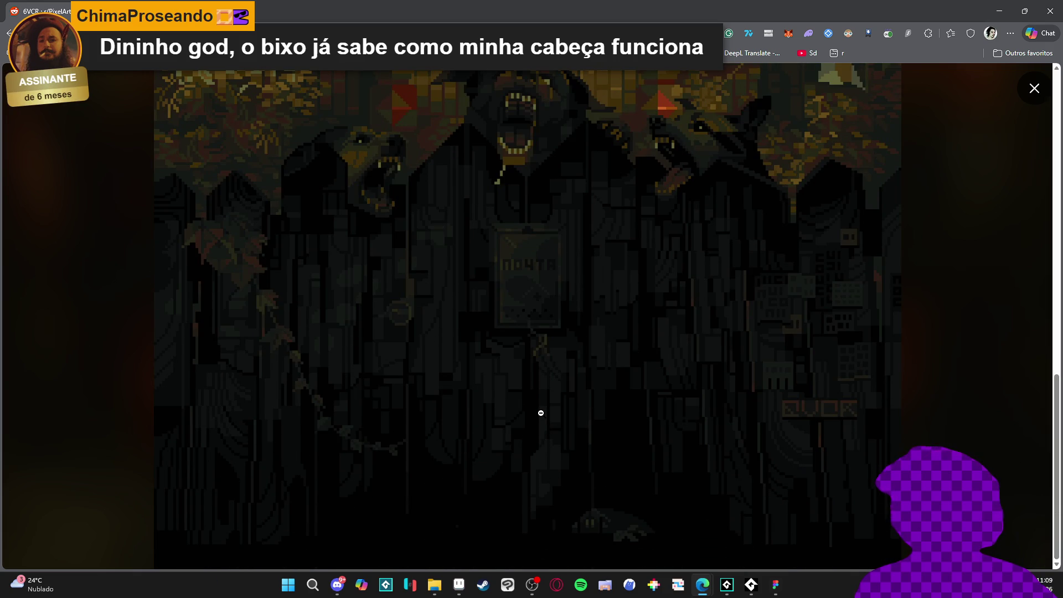
pyautogui.scroll(10, 541, 414)
pyautogui.click(509, 221)
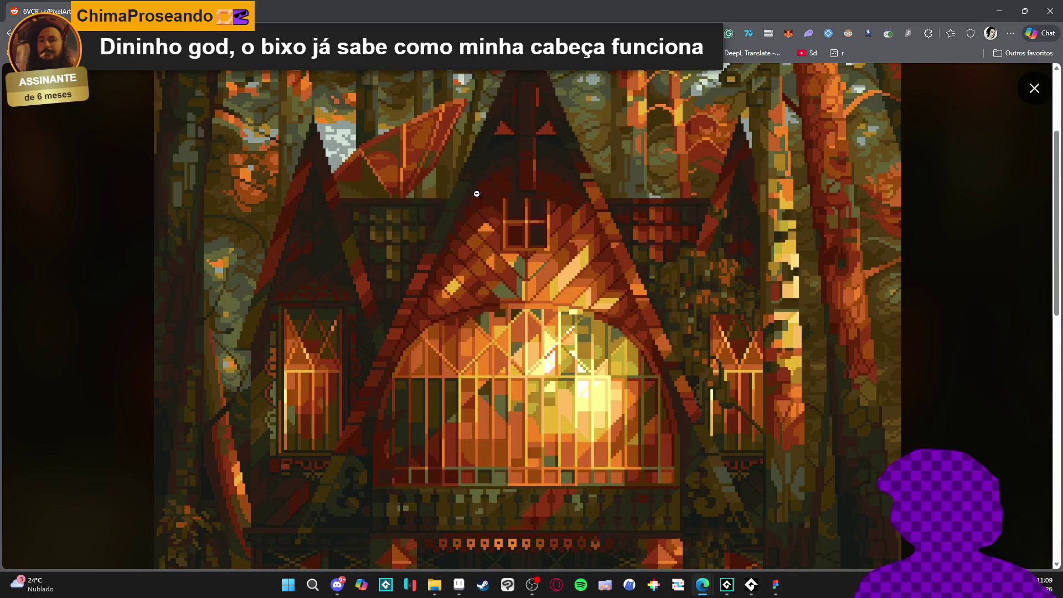
pyautogui.press('Escape')
pyautogui.scroll(-5, 514, 291)
pyautogui.scroll(7, 327, 263)
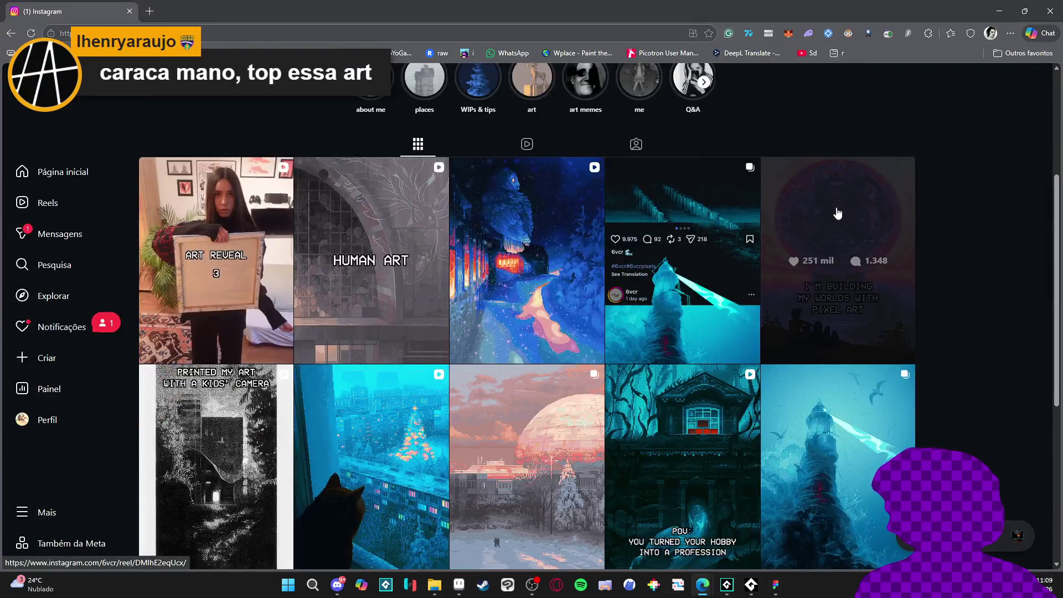
# Open and close the 'I'M BUILDING MY WORLDS WITH PIXEL ART' post and the POV reel.
pyautogui.click(835, 209)
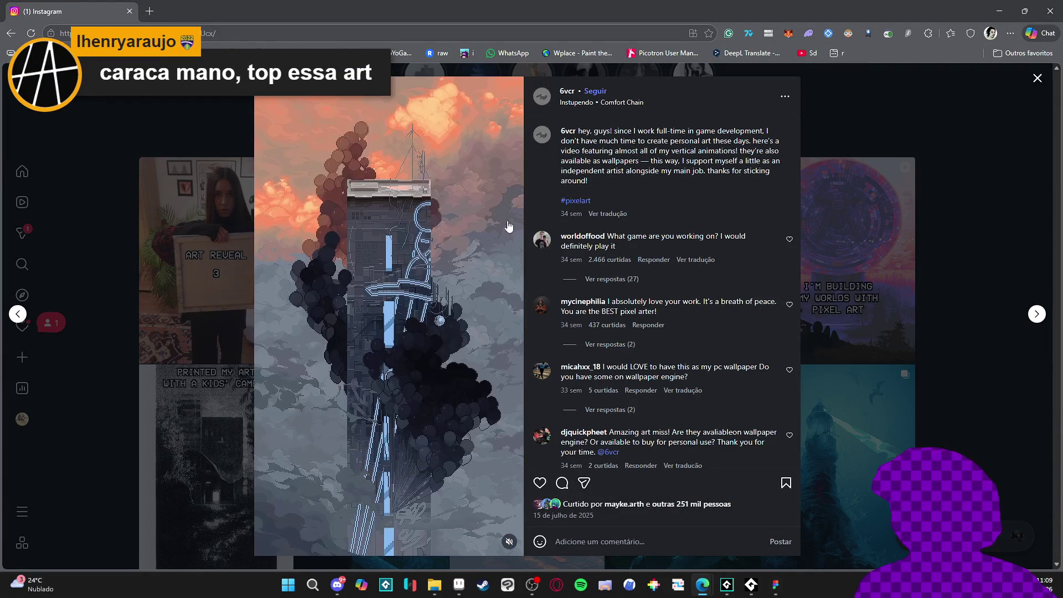
pyautogui.click(839, 270)
pyautogui.scroll(-3, 710, 277)
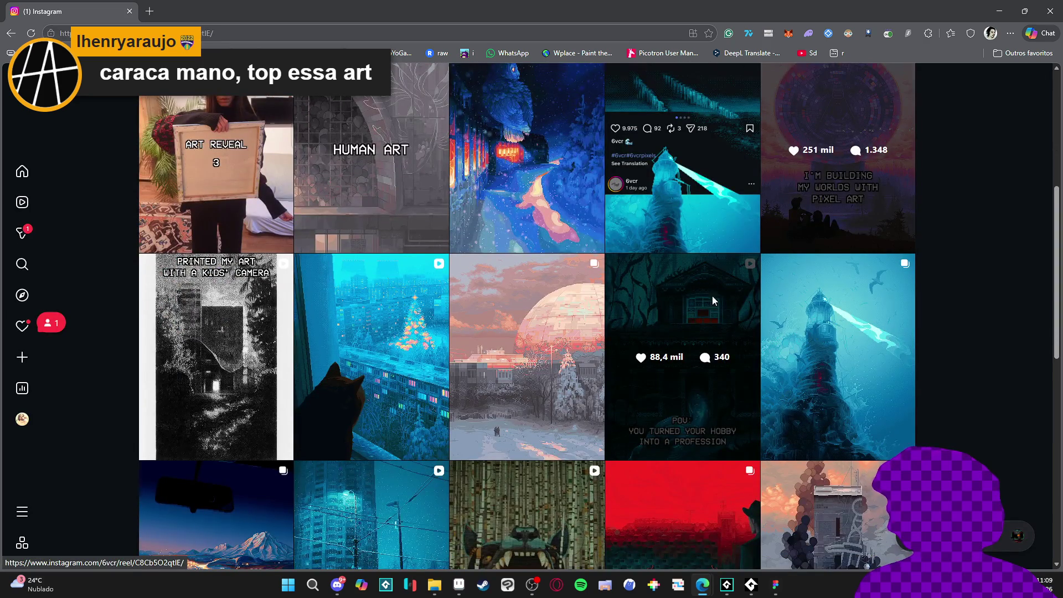
pyautogui.click(712, 300)
pyautogui.click(862, 333)
# Page through the lighthouse post's images, then close it.
pyautogui.click(864, 332)
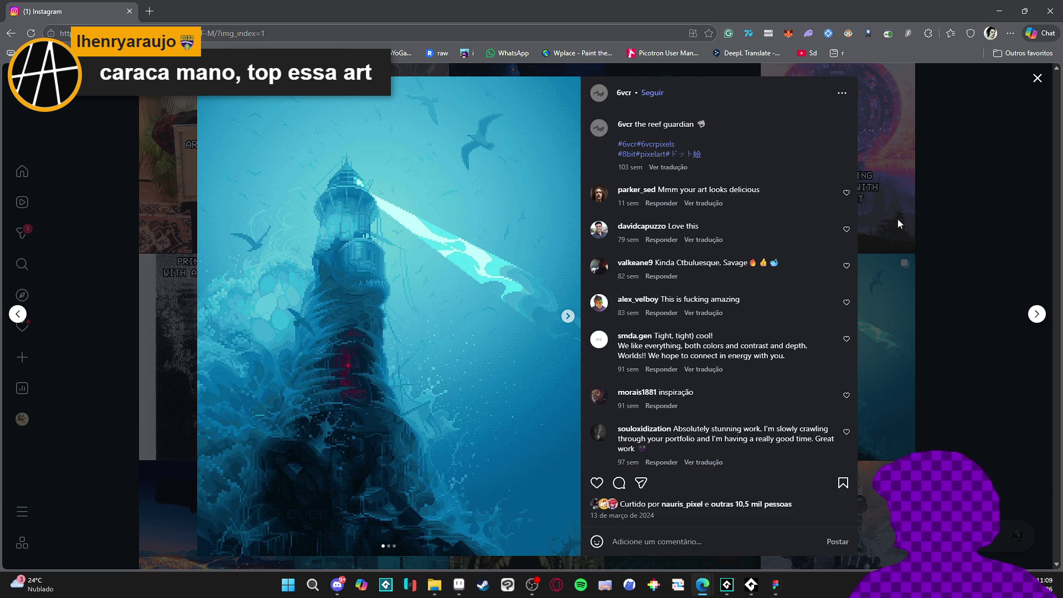
pyautogui.click(567, 316)
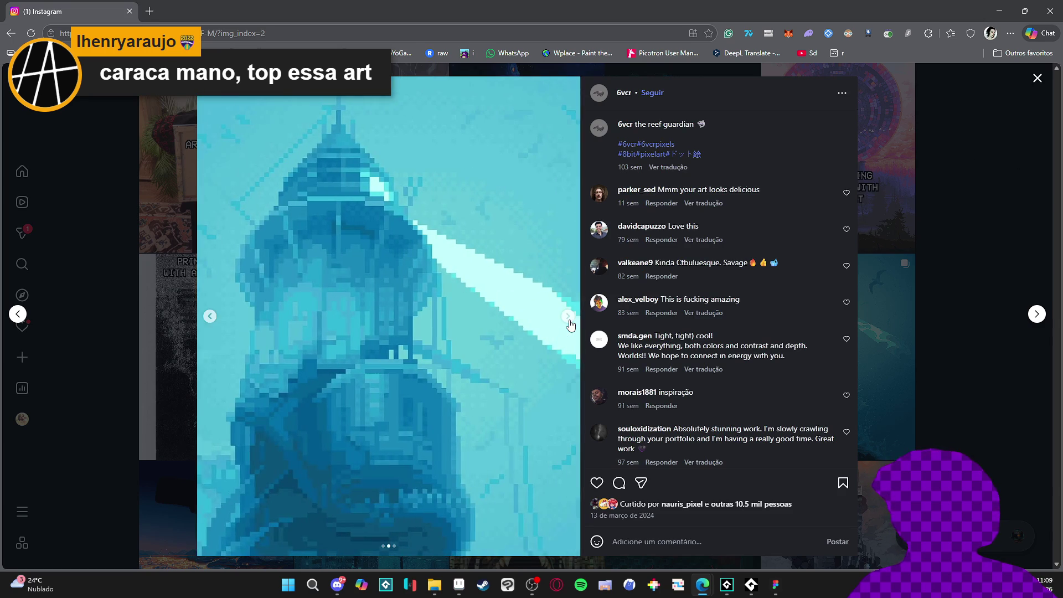
pyautogui.click(568, 316)
pyautogui.click(988, 209)
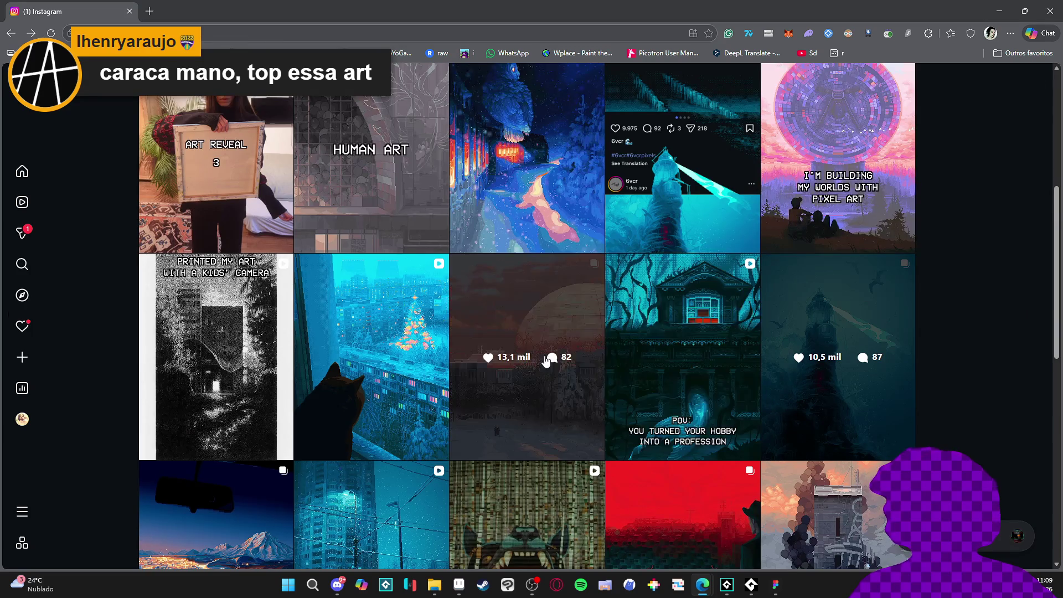
# View the pink snowy-dome post, scroll the profile grid, and return to Aseprite.
pyautogui.scroll(-2, 558, 363)
pyautogui.click(597, 330)
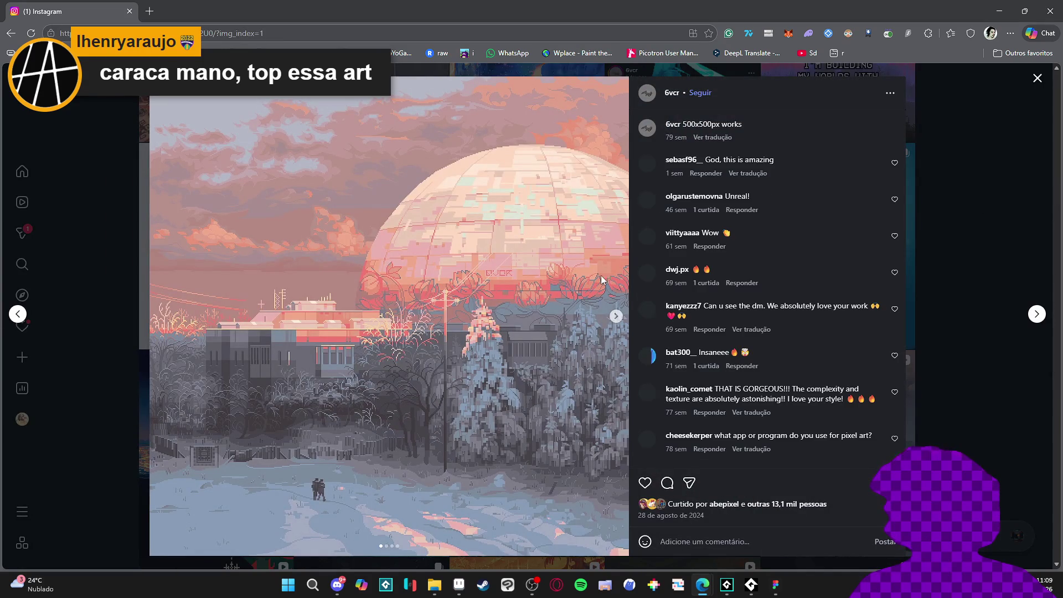
pyautogui.click(975, 240)
pyautogui.scroll(-2, 548, 299)
pyautogui.scroll(-4, 666, 374)
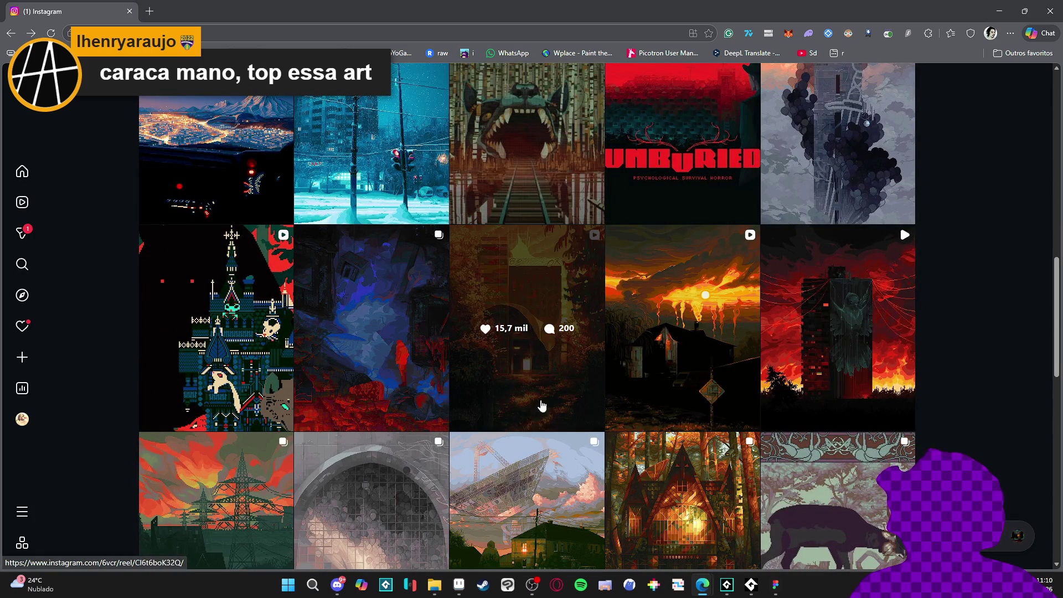
pyautogui.hotkey('alt', 'Tab')
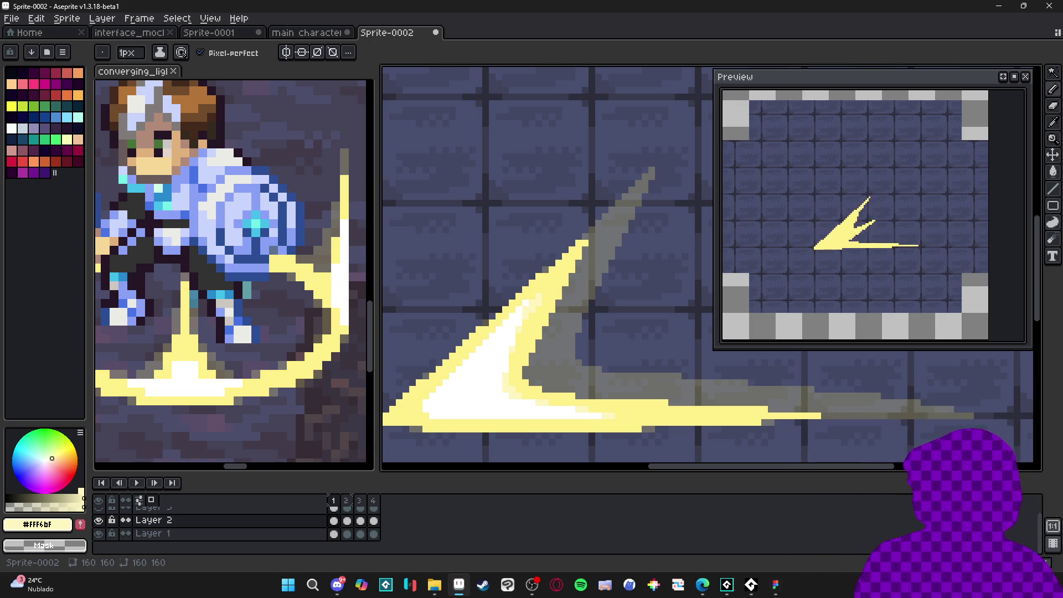
# Compare frames 1 and 2 of the slash and sample white from the canvas.
pyautogui.moveTo(459, 383); pyautogui.dragTo(512, 376)
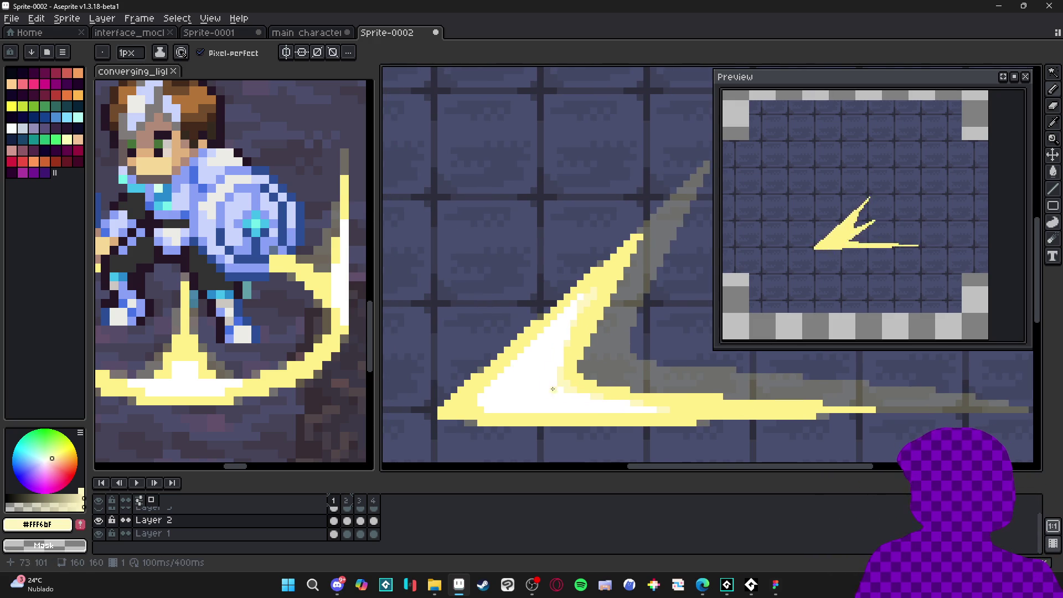
pyautogui.scroll(1, 569, 381)
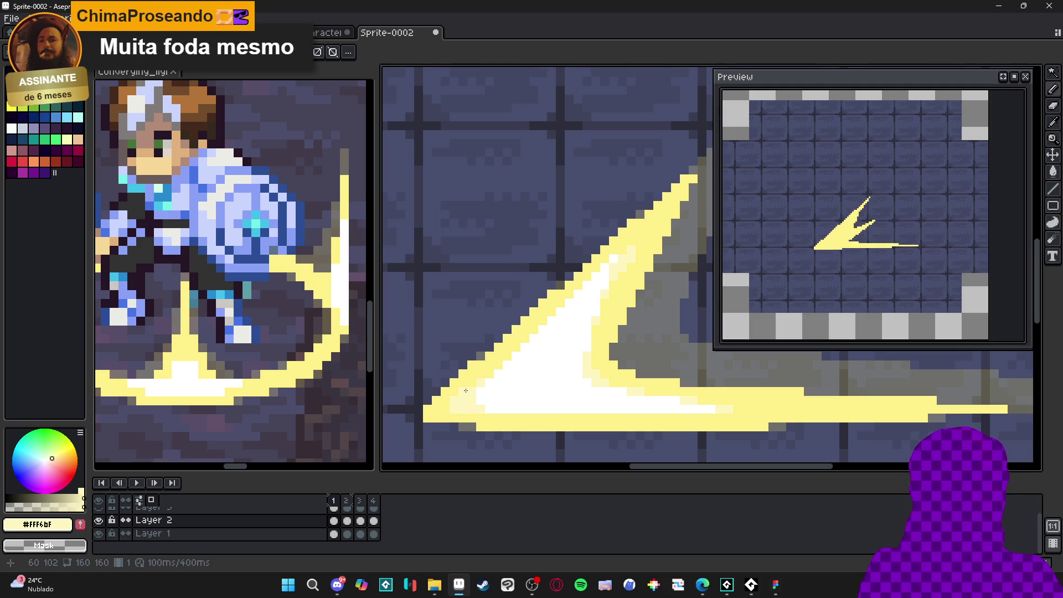
pyautogui.scroll(-4, 559, 387)
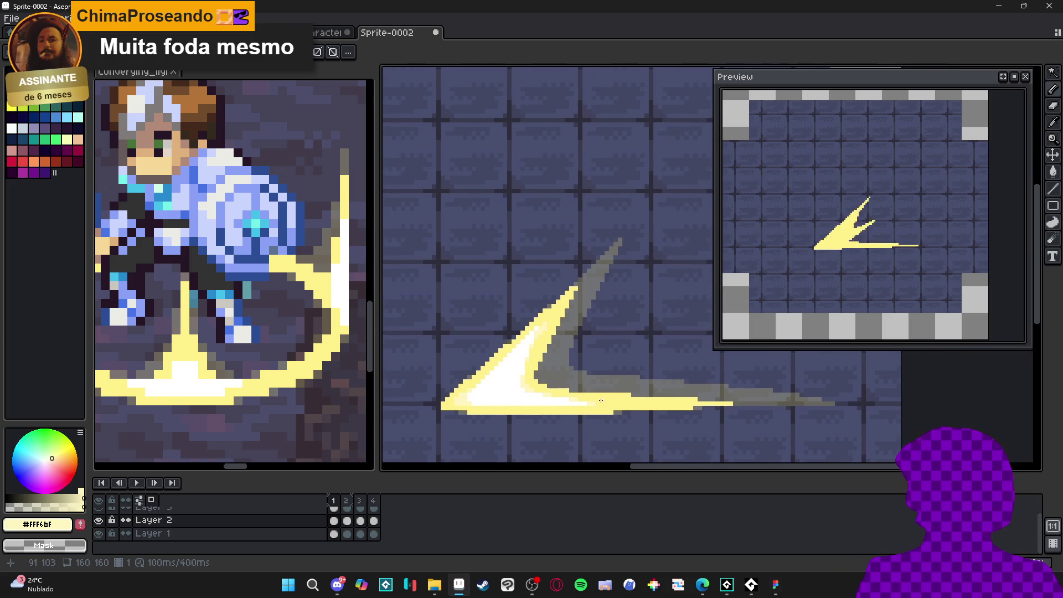
pyautogui.scroll(-1, 631, 400)
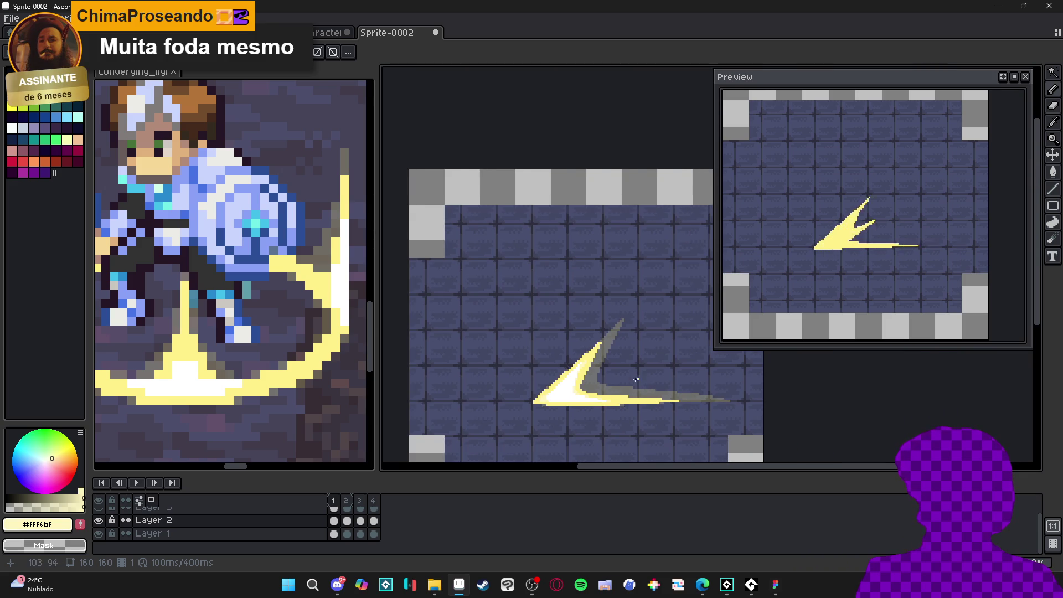
pyautogui.click(347, 503)
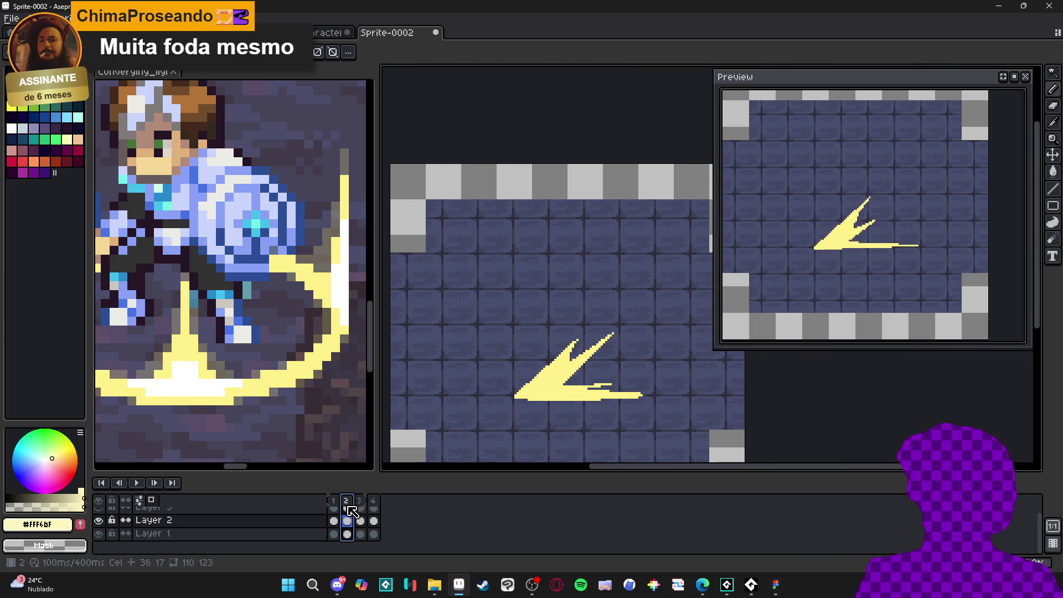
pyautogui.click(333, 508)
pyautogui.scroll(1, 542, 387)
pyautogui.keyDown('alt'); pyautogui.click(545, 378); pyautogui.keyUp('alt')
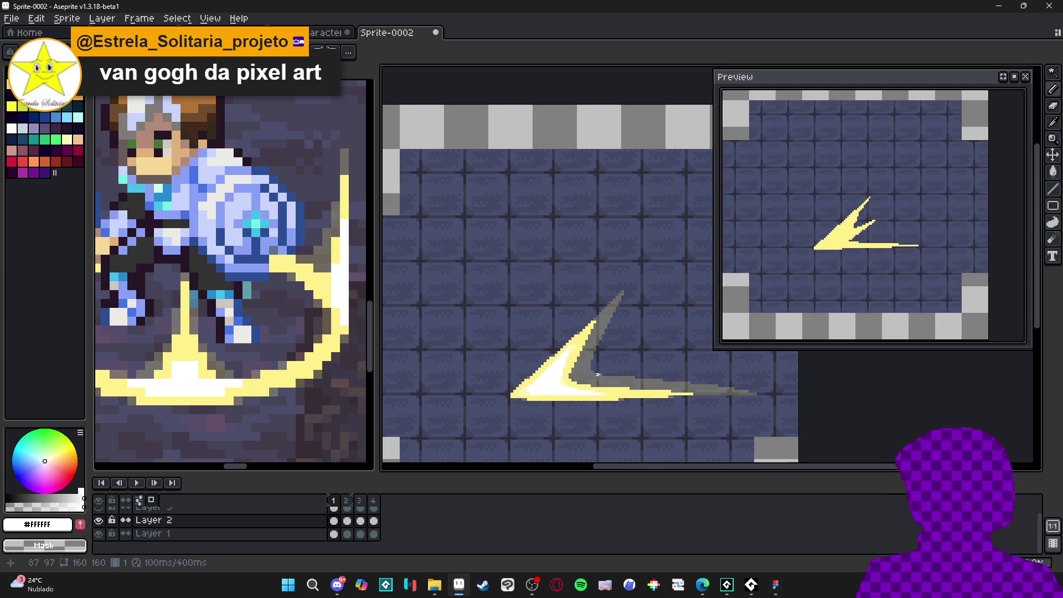
# Clear the selection, take the Pencil, sample #FFF089 and white, then advance to frame 2.
pyautogui.scroll(-3, 600, 376)
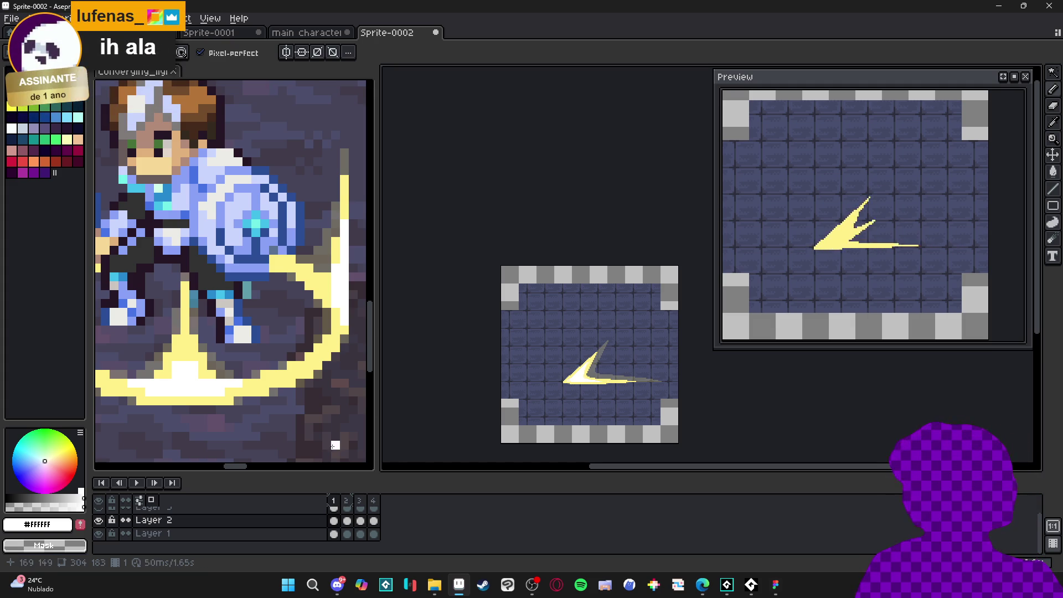
pyautogui.scroll(1, 370, 518)
pyautogui.scroll(3, 588, 380)
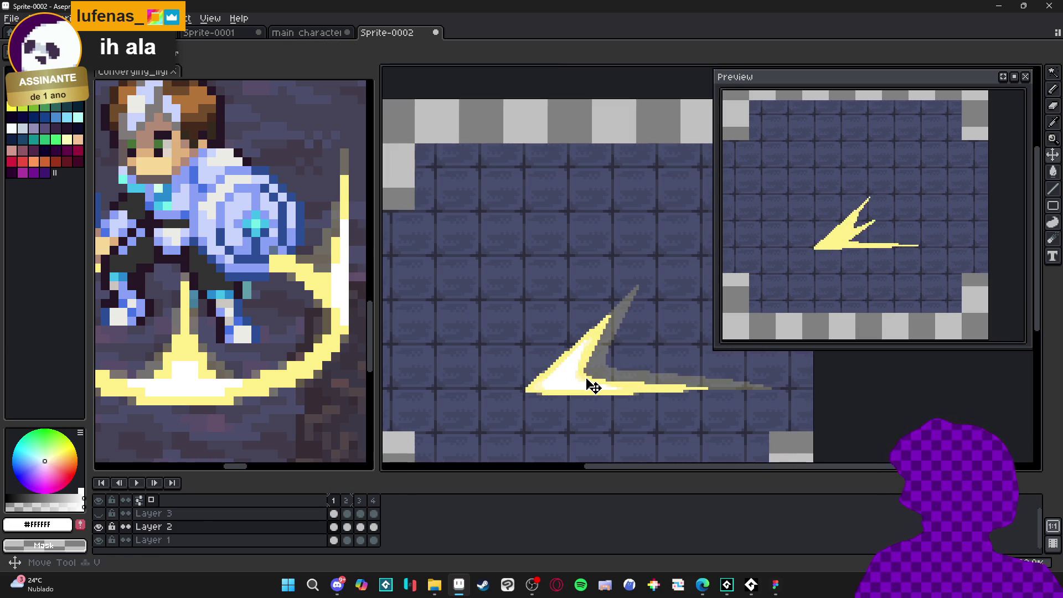
pyautogui.hotkey('ctrl', 'd')
pyautogui.press('b')
pyautogui.scroll(2, 630, 384)
pyautogui.keyDown('alt'); pyautogui.click(636, 380); pyautogui.keyUp('alt')
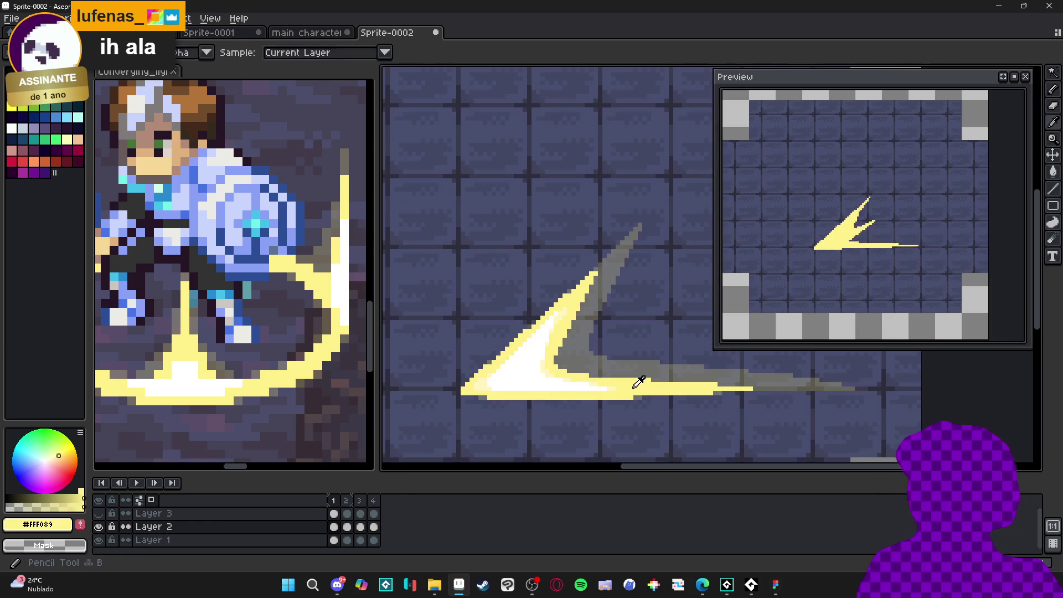
pyautogui.scroll(-2, 577, 364)
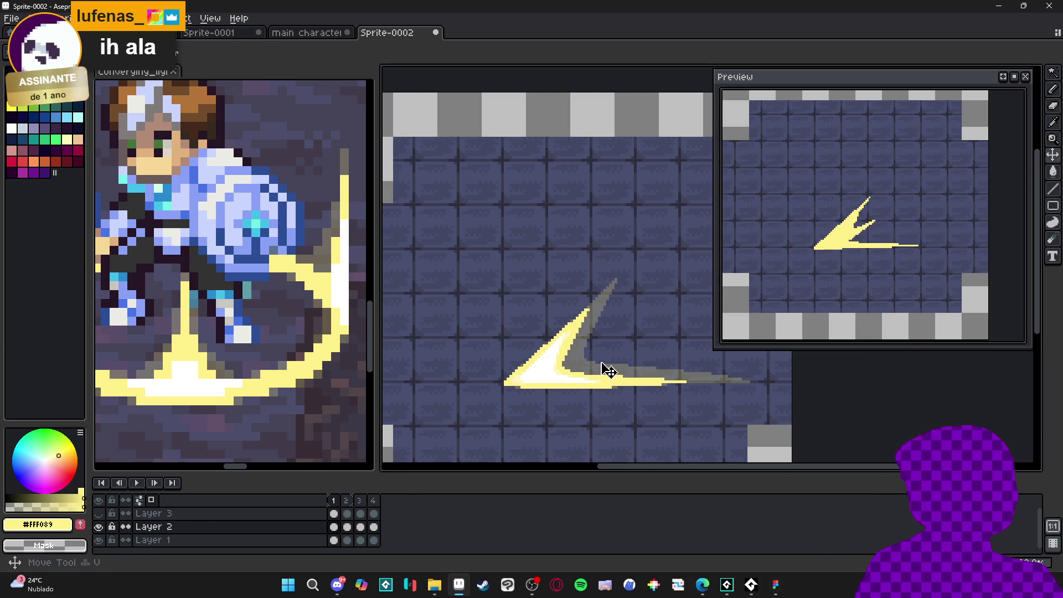
pyautogui.click(346, 500)
pyautogui.click(333, 501)
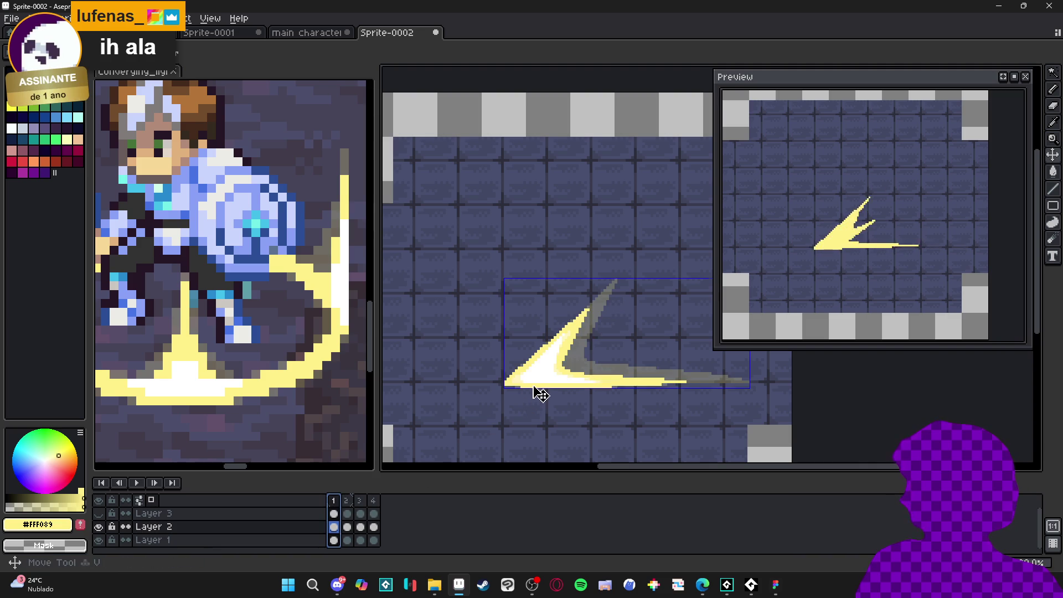
pyautogui.keyDown('alt'); pyautogui.click(529, 382); pyautogui.keyUp('alt')
pyautogui.press('Right')
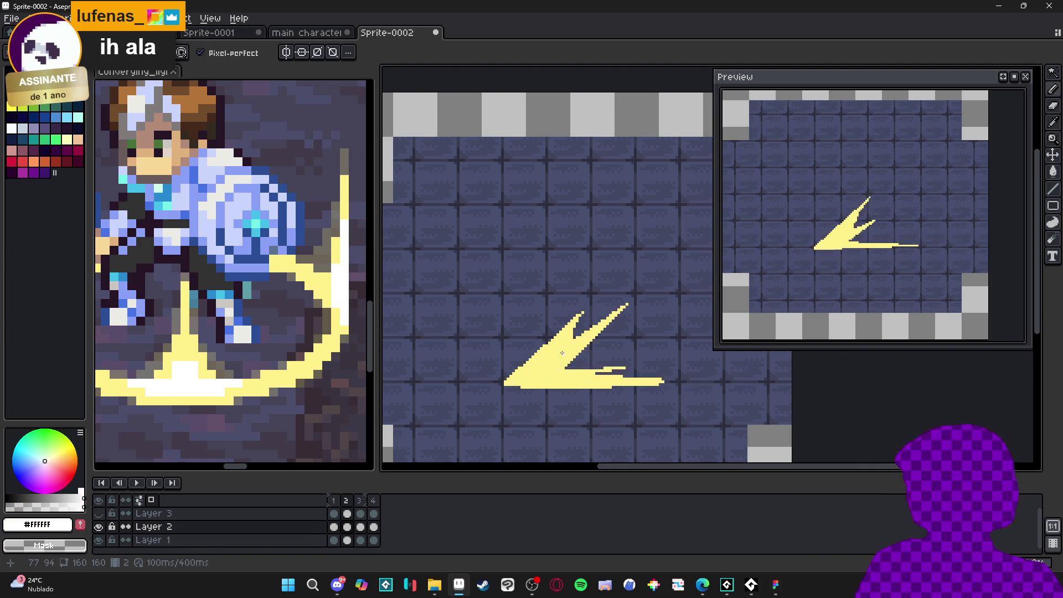
# Outline a white core in frame 2's lower blade and fill it with white.
pyautogui.scroll(3, 587, 323)
pyautogui.moveTo(612, 318)
pyautogui.mouseDown()
pyautogui.moveTo(494, 416)
pyautogui.moveTo(533, 405)
pyautogui.mouseUp()
pyautogui.moveTo(608, 321)
pyautogui.mouseDown()
pyautogui.moveTo(470, 399)
pyautogui.moveTo(482, 392)
pyautogui.mouseUp()
pyautogui.moveTo(482, 397); pyautogui.dragTo(532, 398)
pyautogui.press('g')
pyautogui.click(520, 379)
pyautogui.press('b')
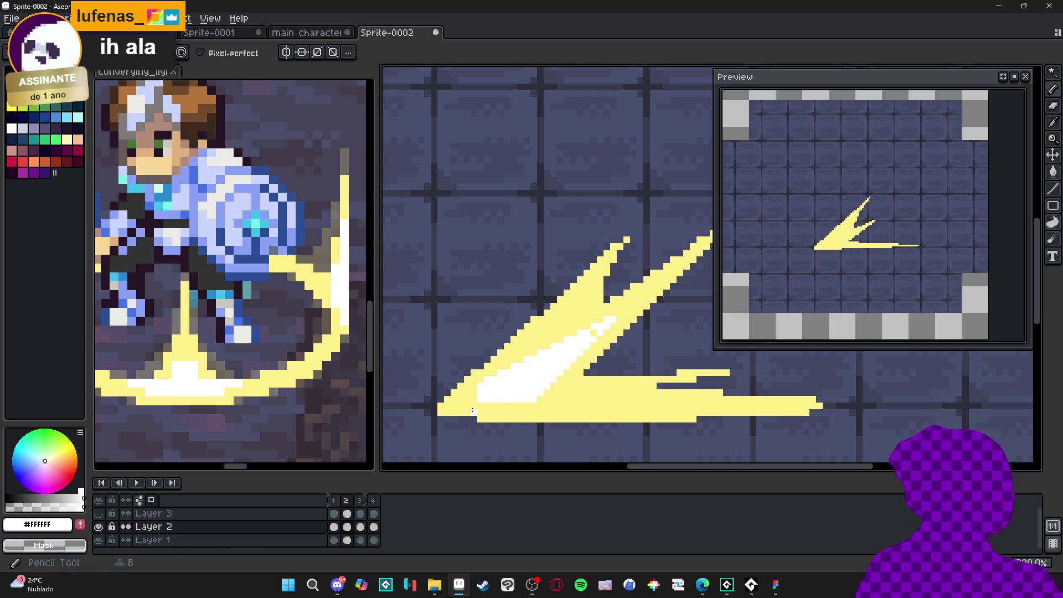
# Extend the white core along the slash bottom and upper blade, covering leftover yellow.
pyautogui.keyDown('shift'); pyautogui.click(701, 406); pyautogui.keyUp('shift')
pyautogui.keyDown('shift'); pyautogui.click(528, 395); pyautogui.keyUp('shift')
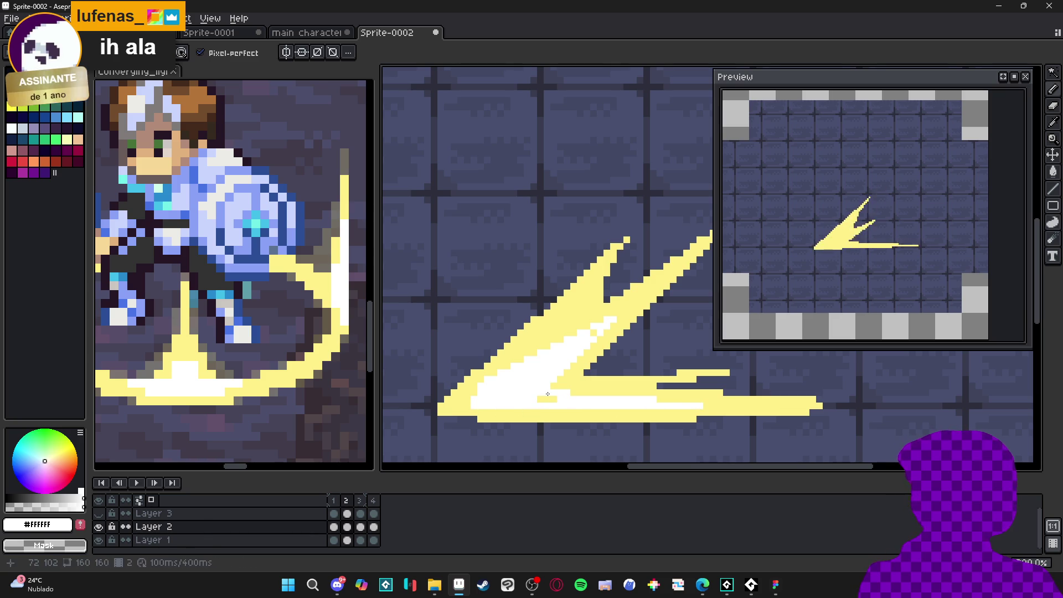
pyautogui.moveTo(569, 397); pyautogui.dragTo(521, 395)
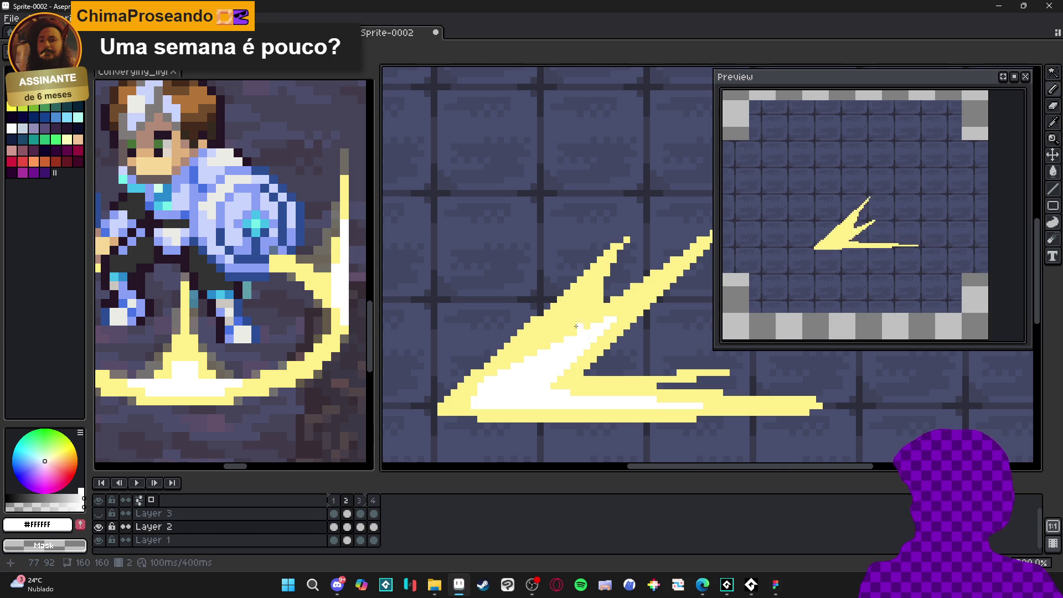
pyautogui.moveTo(581, 306)
pyautogui.mouseDown()
pyautogui.moveTo(517, 368)
pyautogui.moveTo(485, 378)
pyautogui.mouseUp()
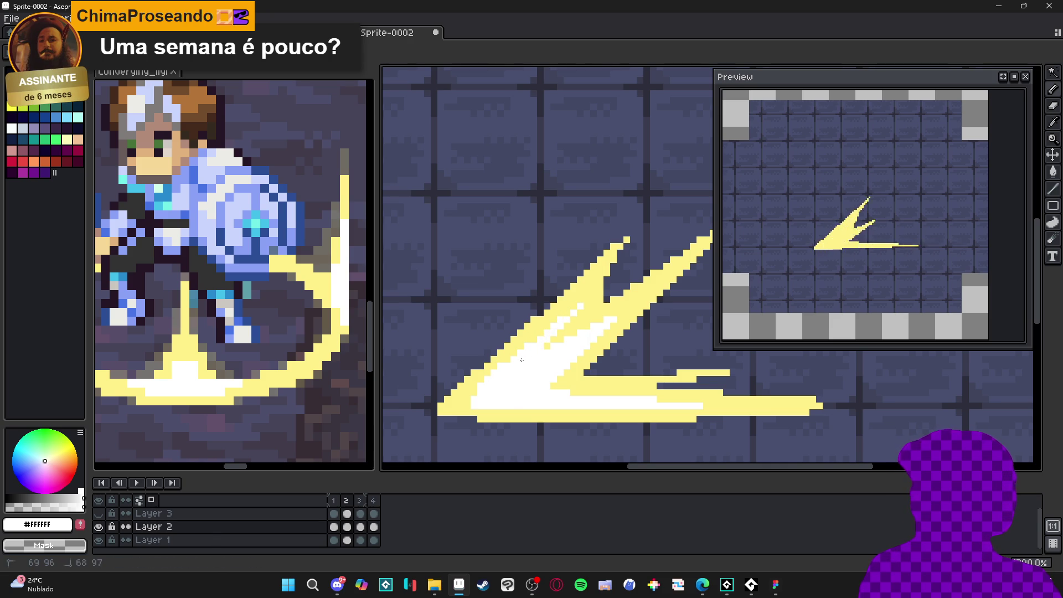
pyautogui.scroll(3, 560, 342)
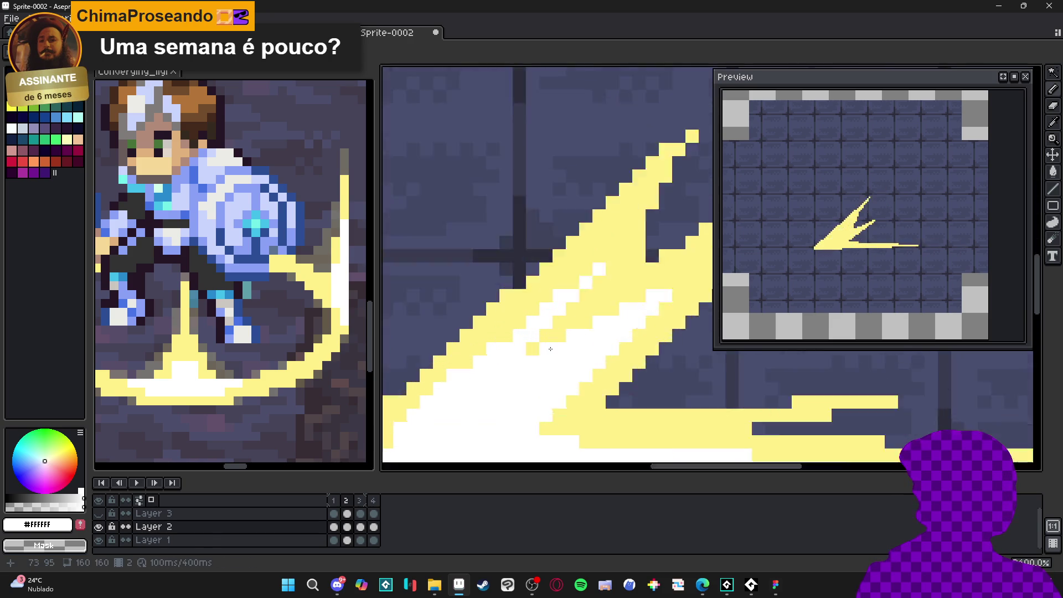
pyautogui.moveTo(573, 306)
pyautogui.mouseDown()
pyautogui.moveTo(599, 278)
pyautogui.moveTo(585, 269)
pyautogui.mouseUp()
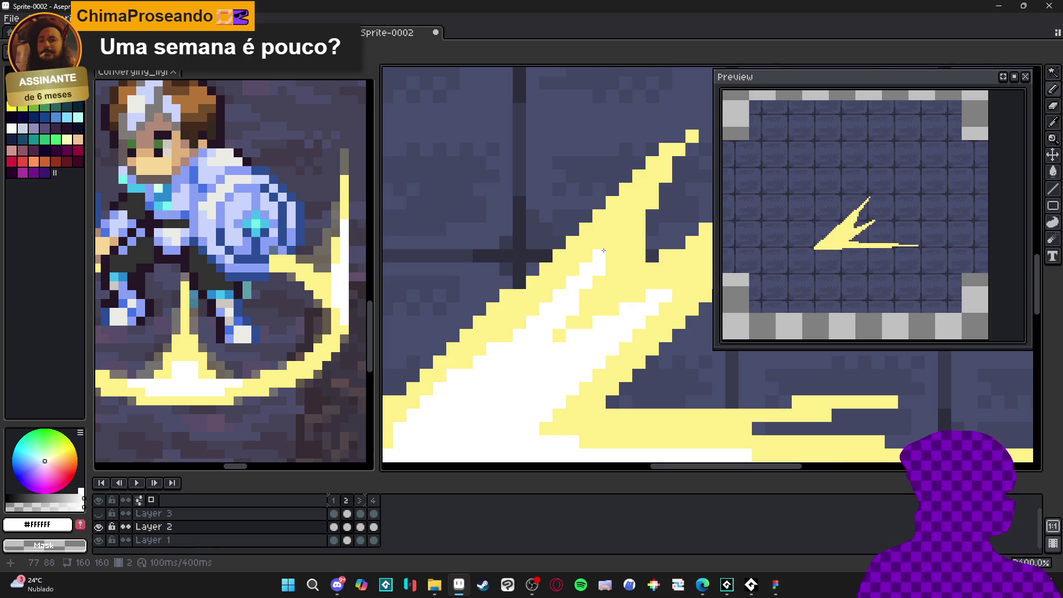
# Redraw the blade edge in pale yellow #FFF089, then switch back to white.
pyautogui.scroll(-3, 603, 251)
pyautogui.scroll(4, 571, 288)
pyautogui.keyDown('alt'); pyautogui.click(570, 254); pyautogui.keyUp('alt')
pyautogui.moveTo(545, 277); pyautogui.dragTo(440, 384)
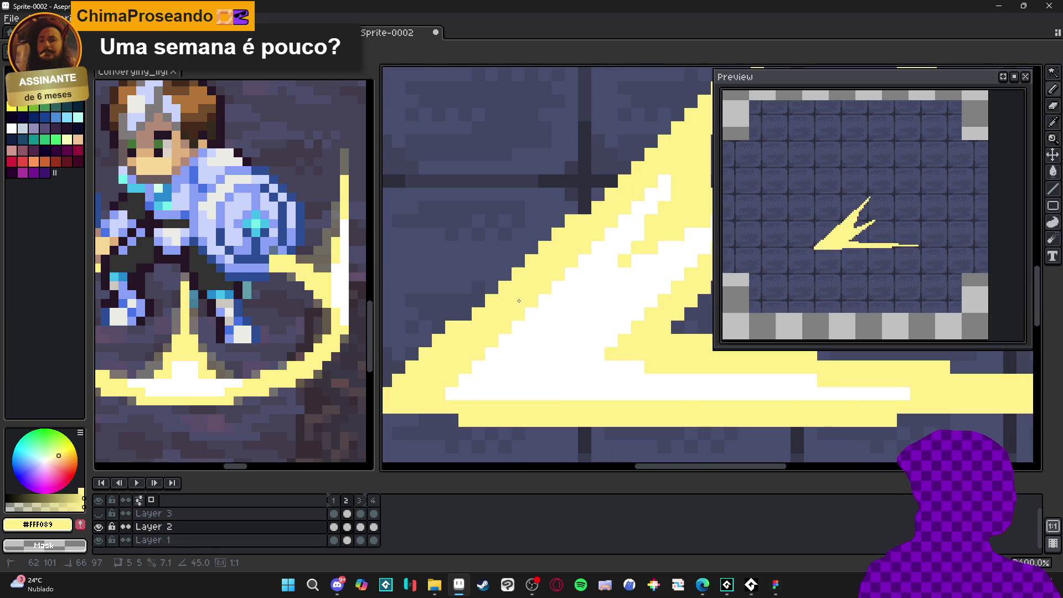
pyautogui.scroll(-2, 530, 344)
pyautogui.keyDown('alt'); pyautogui.click(529, 344); pyautogui.keyUp('alt')
pyautogui.scroll(-1, 553, 351)
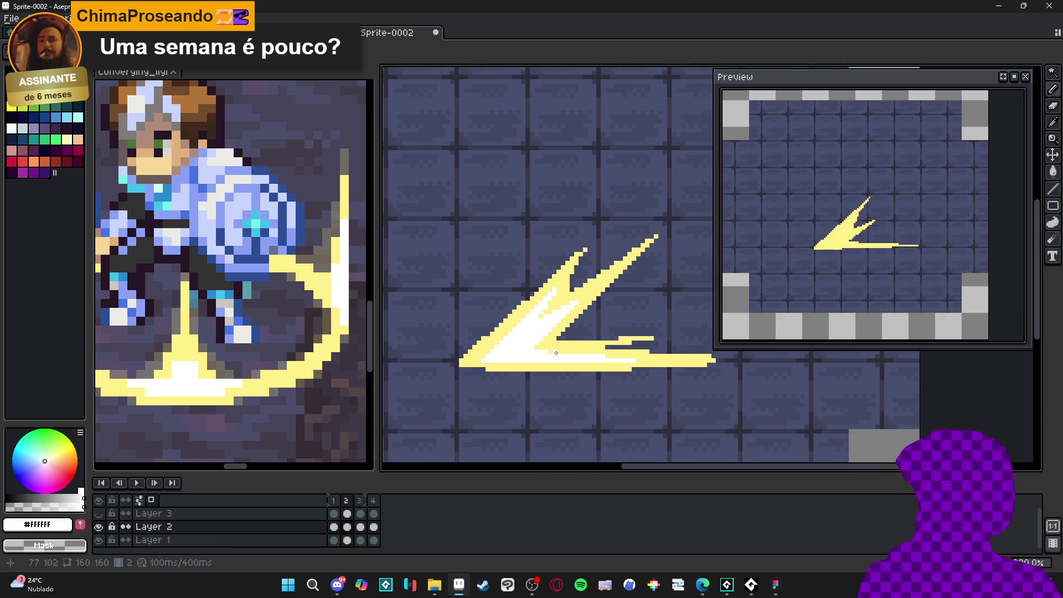
pyautogui.scroll(2, 648, 368)
pyautogui.scroll(-2, 630, 362)
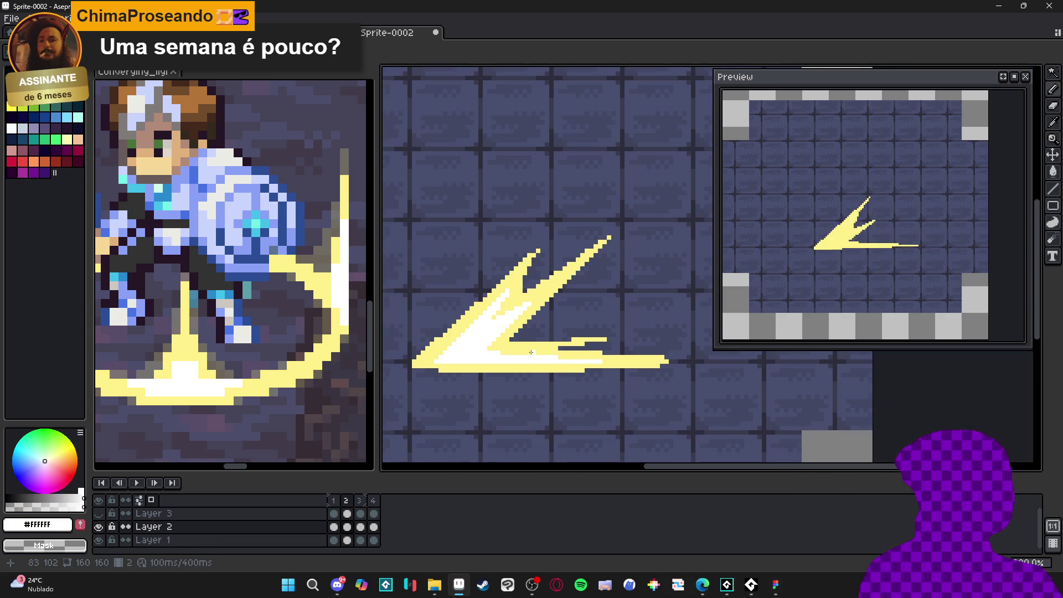
pyautogui.scroll(2, 561, 314)
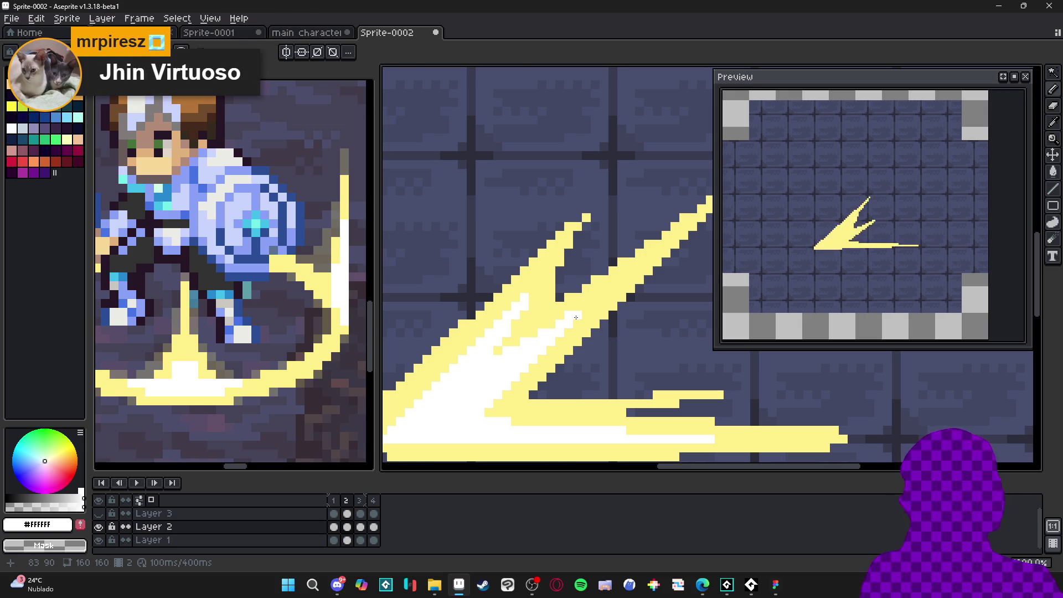
pyautogui.scroll(-2, 586, 324)
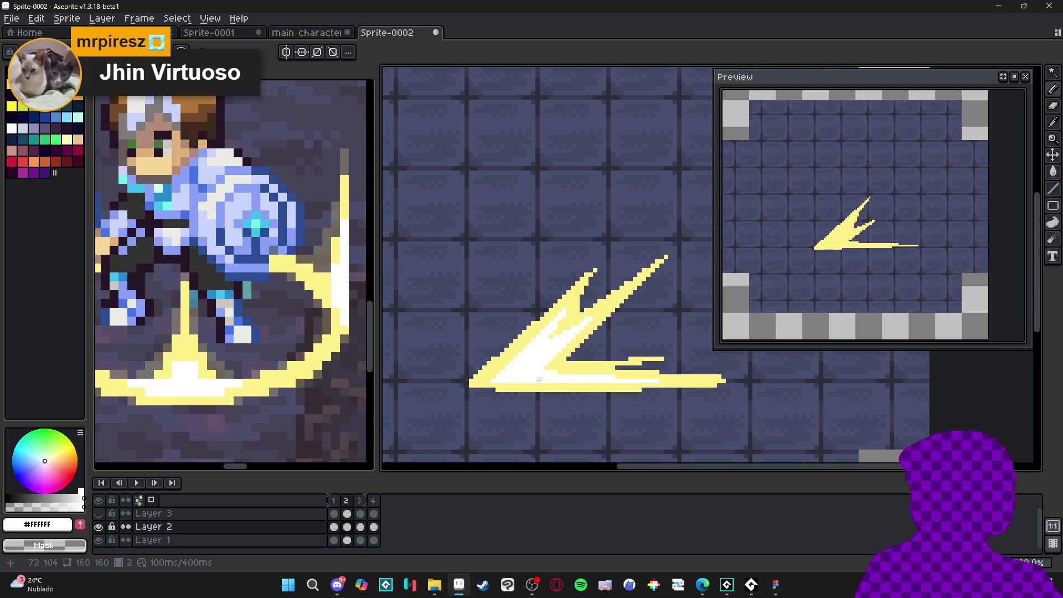
# Flip between frames 1 and 2 to compare, sample pale yellow, and return to frame 2.
pyautogui.click(333, 499)
pyautogui.click(346, 499)
pyautogui.click(333, 499)
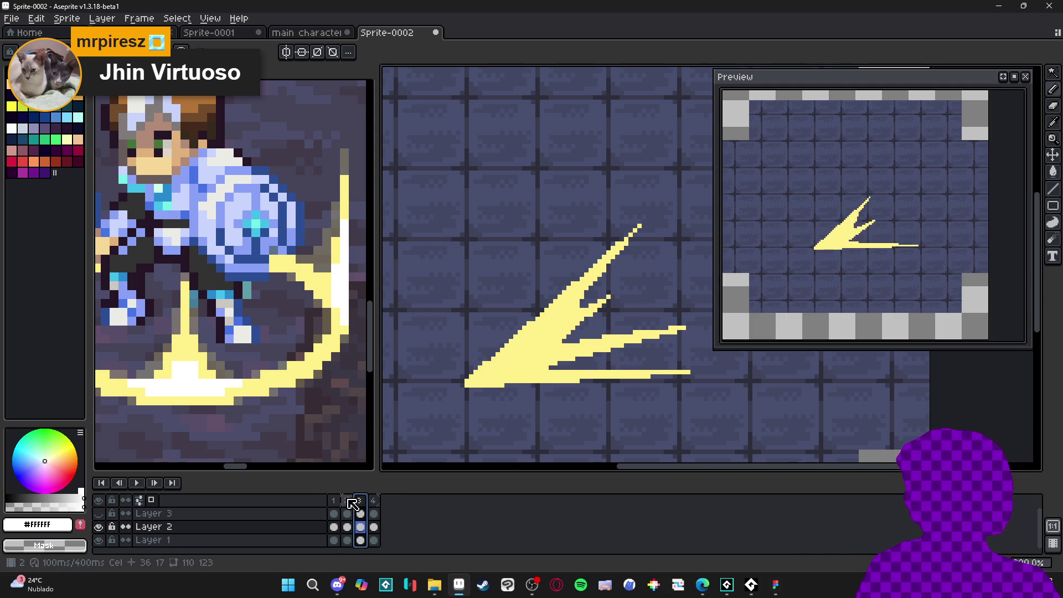
pyautogui.click(346, 500)
pyautogui.click(333, 500)
pyautogui.keyDown('alt'); pyautogui.click(603, 357); pyautogui.keyUp('alt')
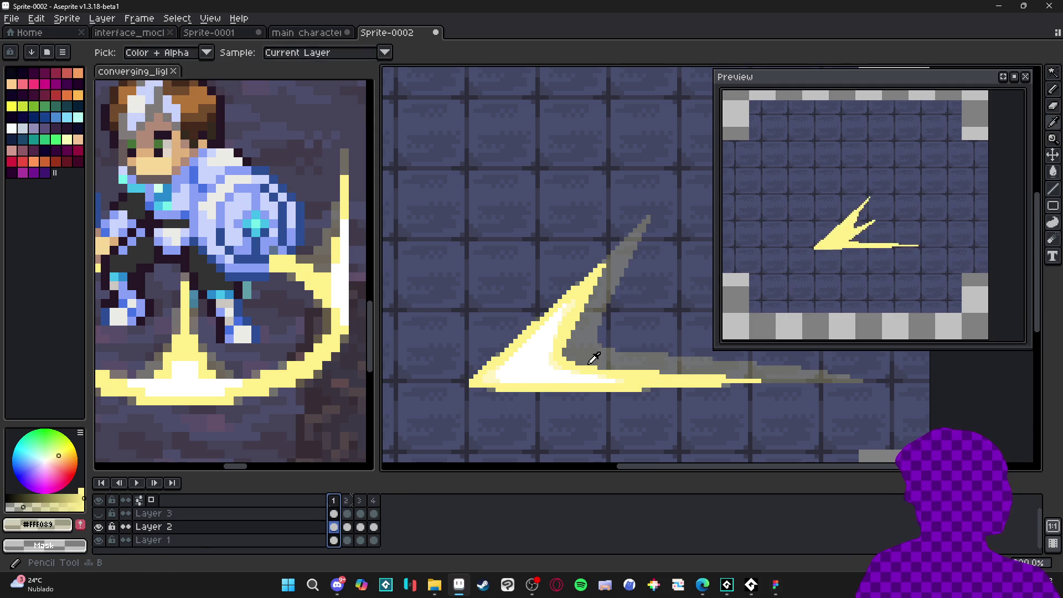
pyautogui.press('.')
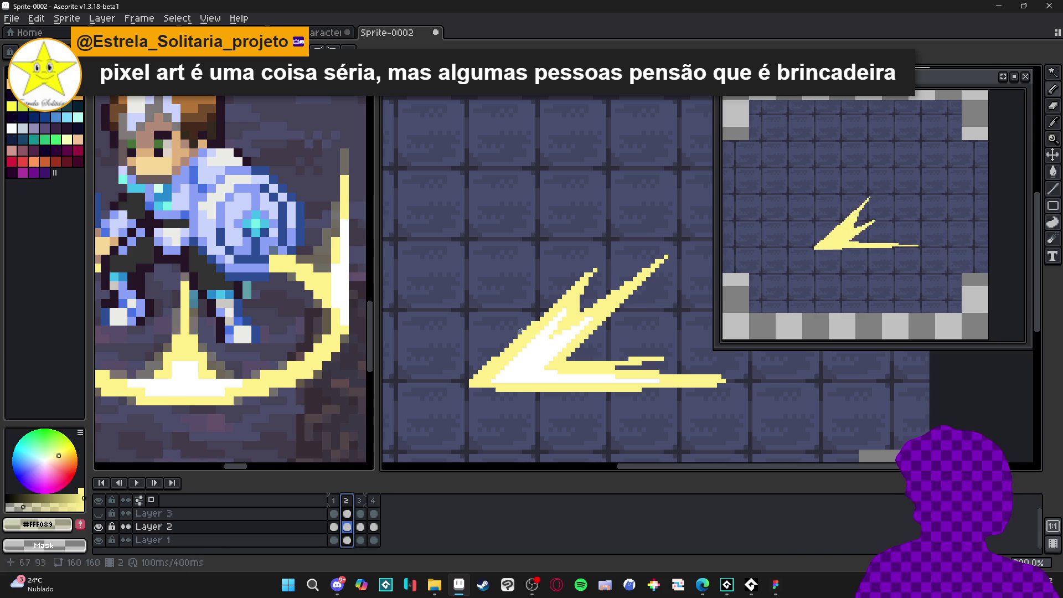
pyautogui.moveTo(585, 275)
pyautogui.mouseDown()
pyautogui.moveTo(391, 317)
pyautogui.moveTo(499, 285)
pyautogui.mouseUp()
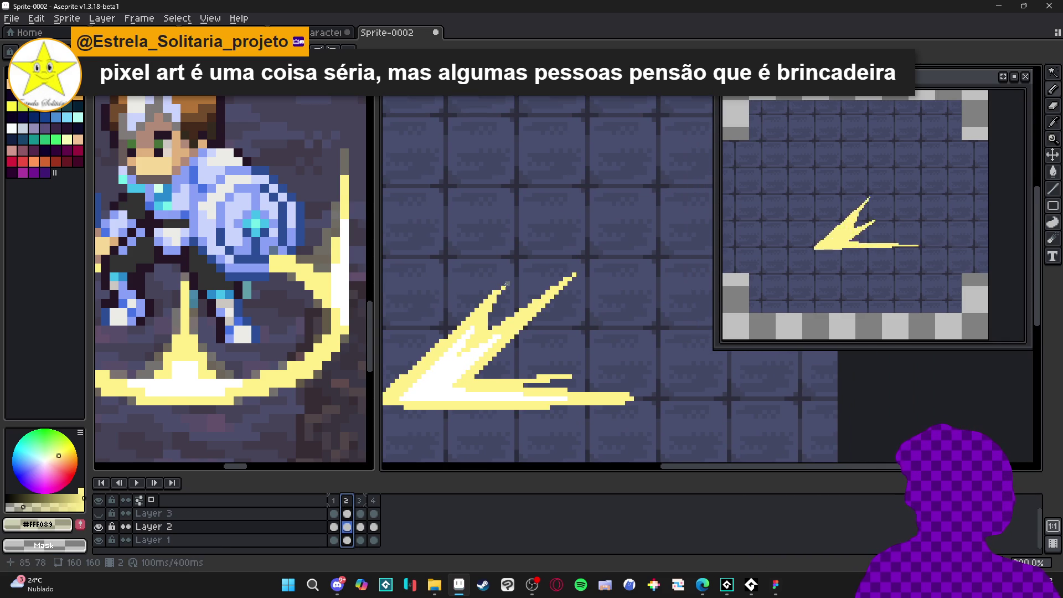
# Draw short grey streaks up-right from the upper spike and touch up trail pixels.
pyautogui.press('shift')
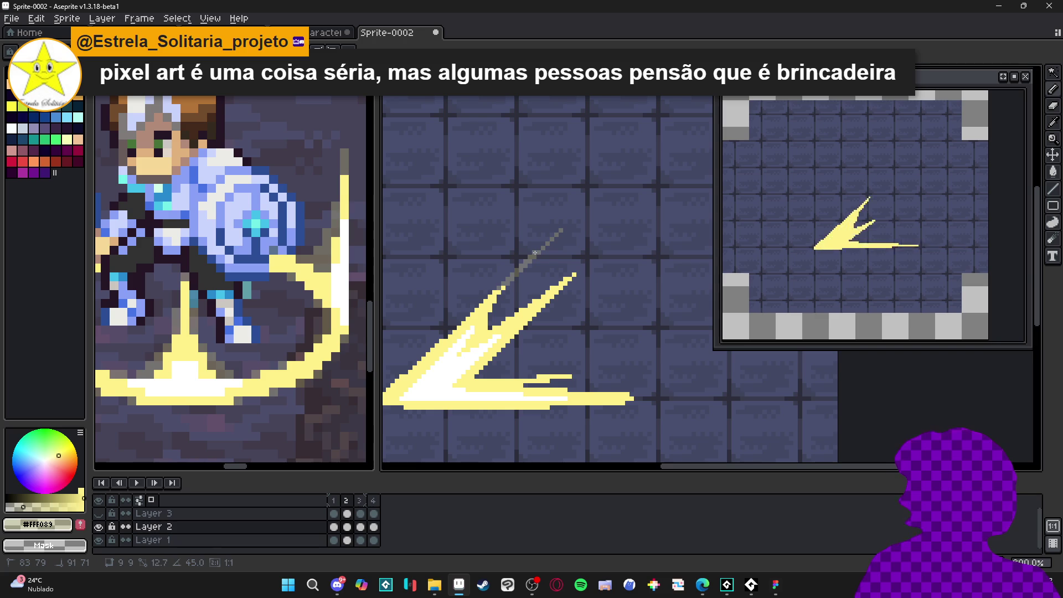
pyautogui.moveTo(543, 257)
pyautogui.mouseDown()
pyautogui.moveTo(499, 299)
pyautogui.moveTo(512, 291)
pyautogui.mouseUp()
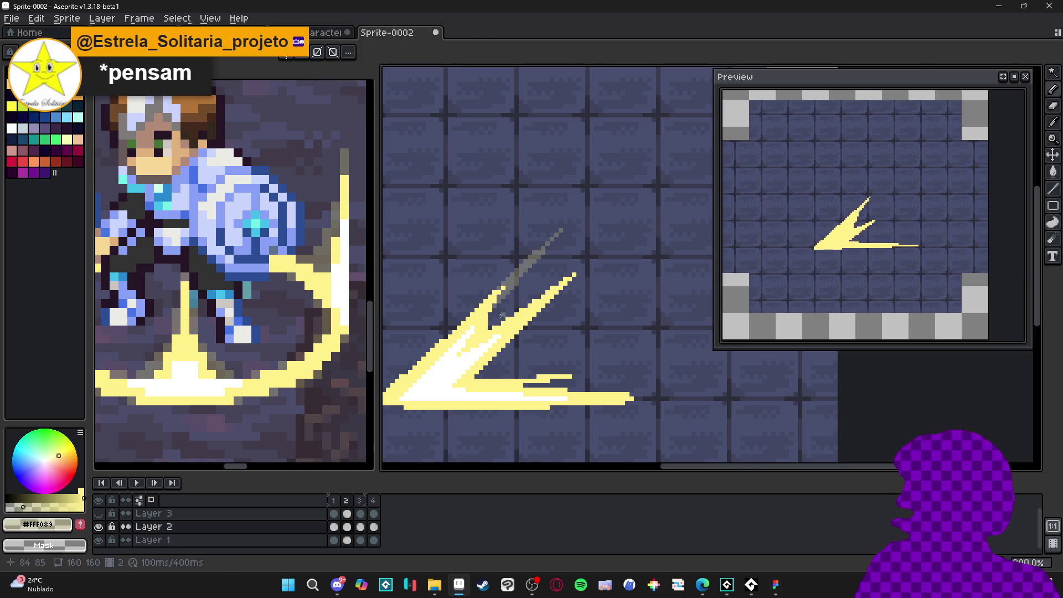
pyautogui.moveTo(489, 315); pyautogui.dragTo(515, 291)
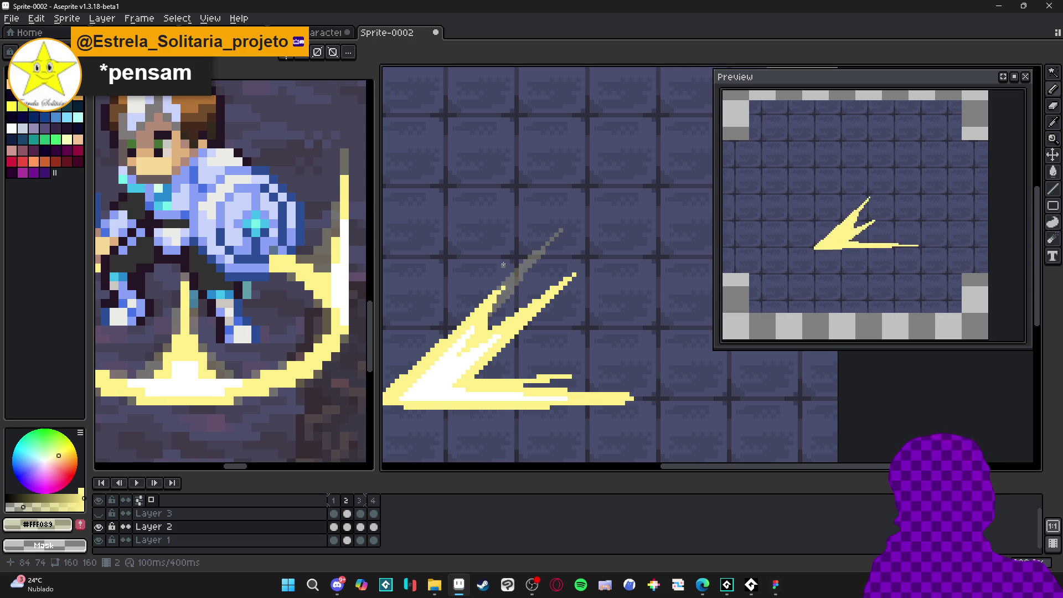
pyautogui.scroll(3, 498, 319)
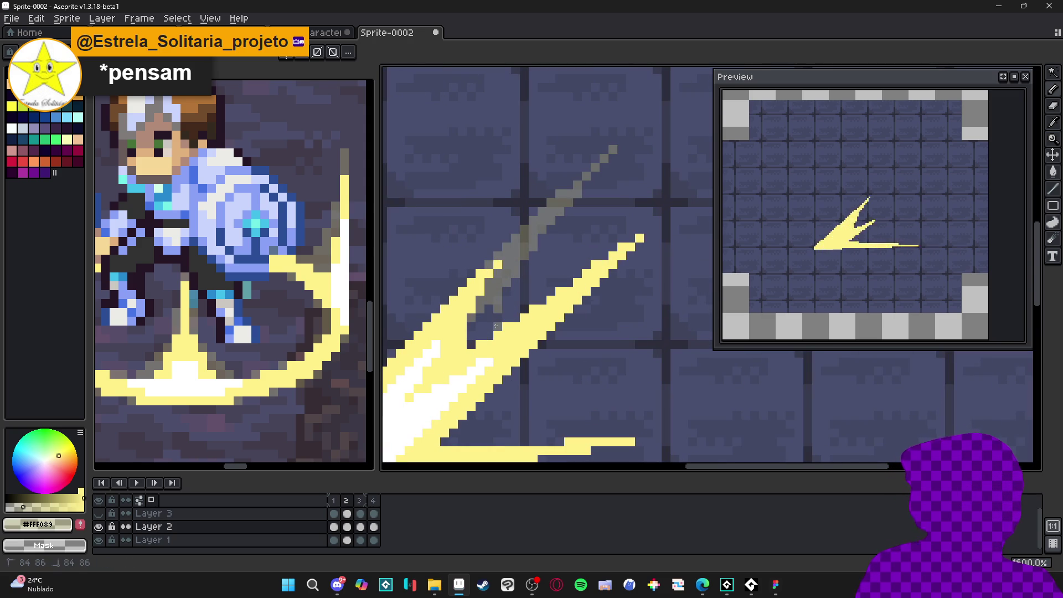
pyautogui.press('e')
pyautogui.moveTo(498, 316); pyautogui.dragTo(511, 313)
pyautogui.press('b')
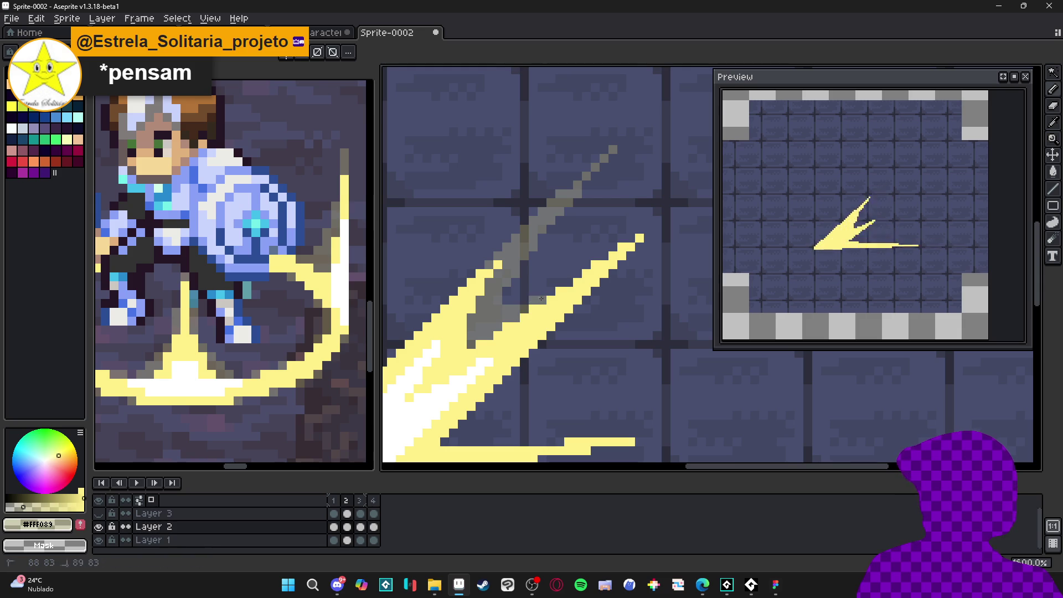
# Draw two long grey 45° trail lines up-right and finish the faint streak tip.
pyautogui.moveTo(536, 292); pyautogui.dragTo(678, 185)
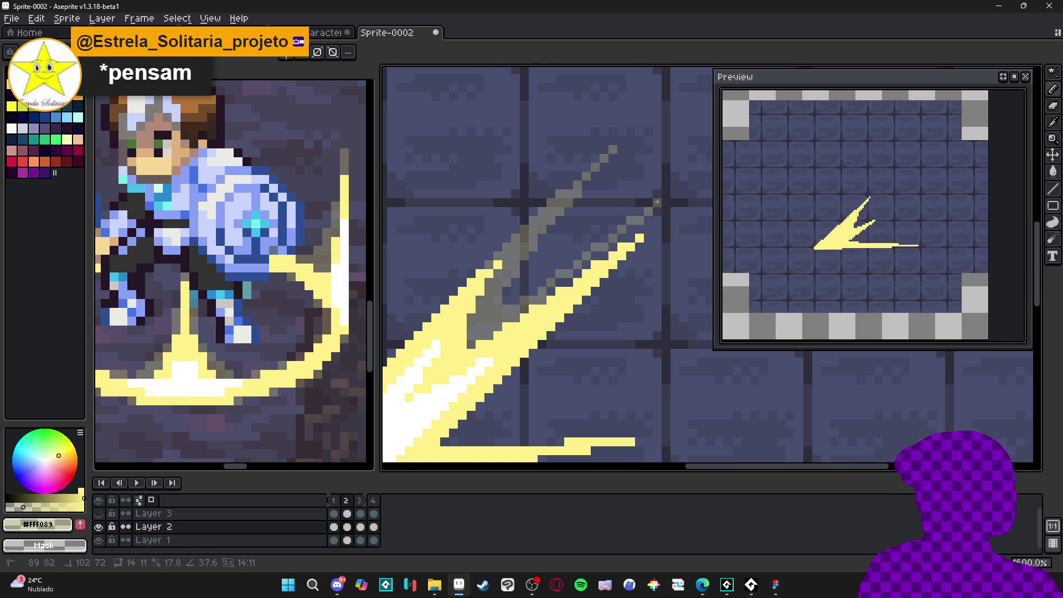
pyautogui.press('space')
pyautogui.moveTo(646, 211)
pyautogui.mouseDown()
pyautogui.moveTo(523, 245)
pyautogui.moveTo(639, 149)
pyautogui.mouseUp()
pyautogui.scroll(-3, 645, 283)
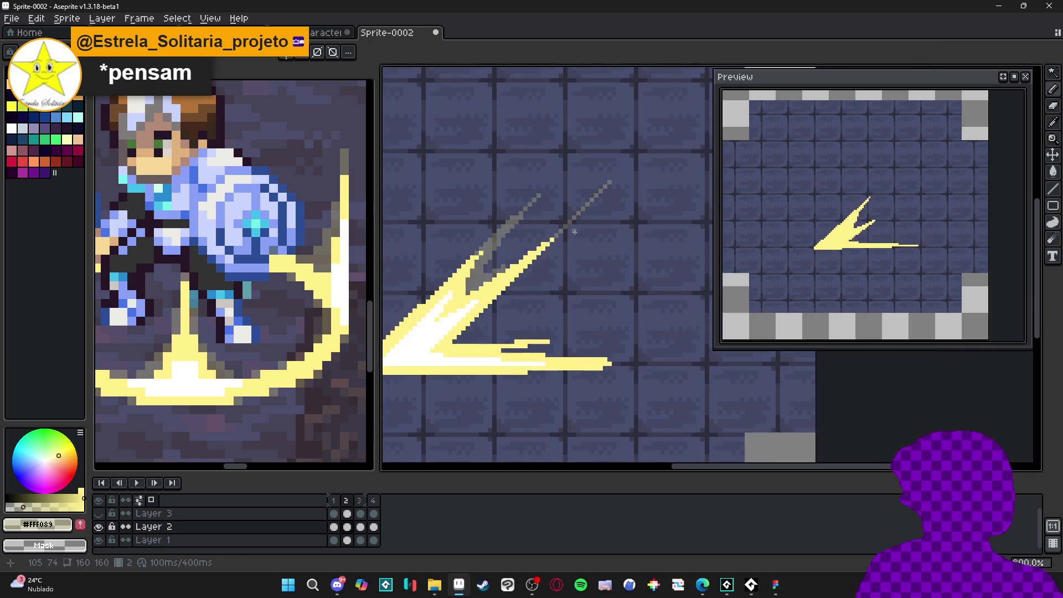
pyautogui.scroll(3, 452, 347)
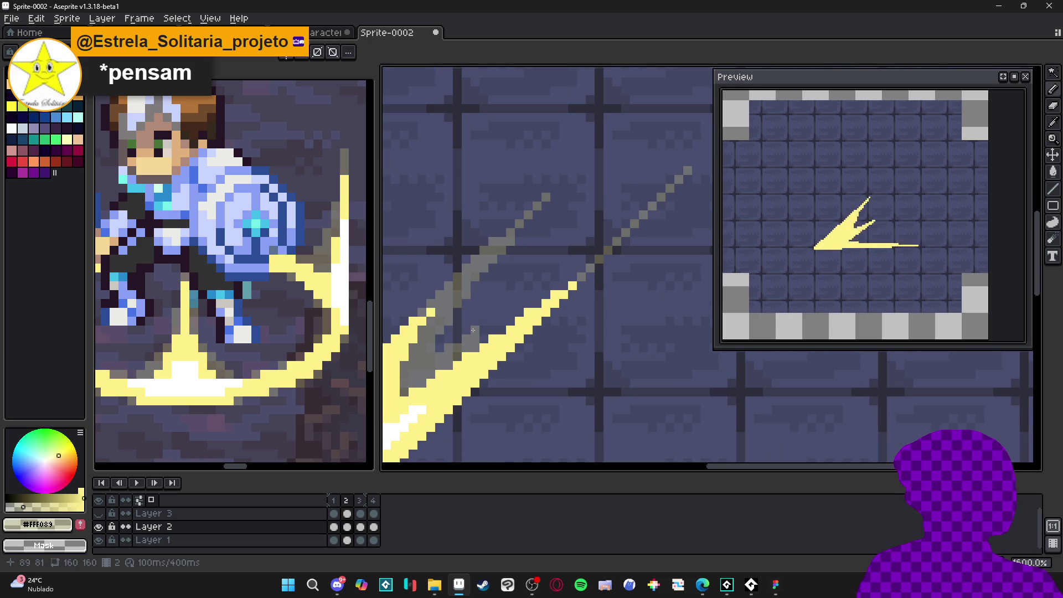
pyautogui.moveTo(547, 276)
pyautogui.mouseDown()
pyautogui.moveTo(644, 191)
pyautogui.moveTo(679, 176)
pyautogui.moveTo(685, 183)
pyautogui.mouseUp()
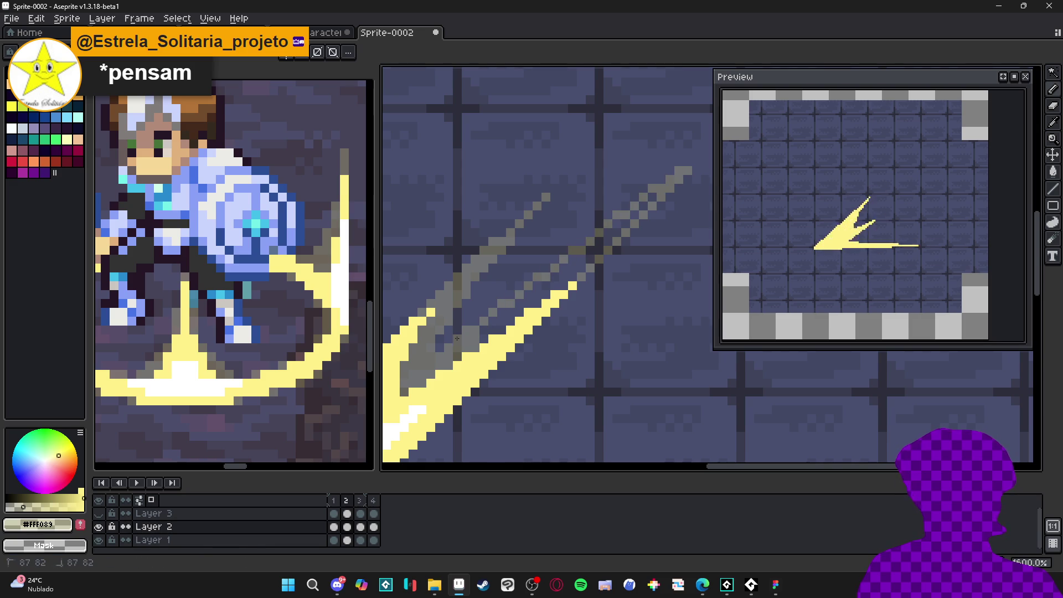
pyautogui.press('b')
pyautogui.scroll(-1, 525, 282)
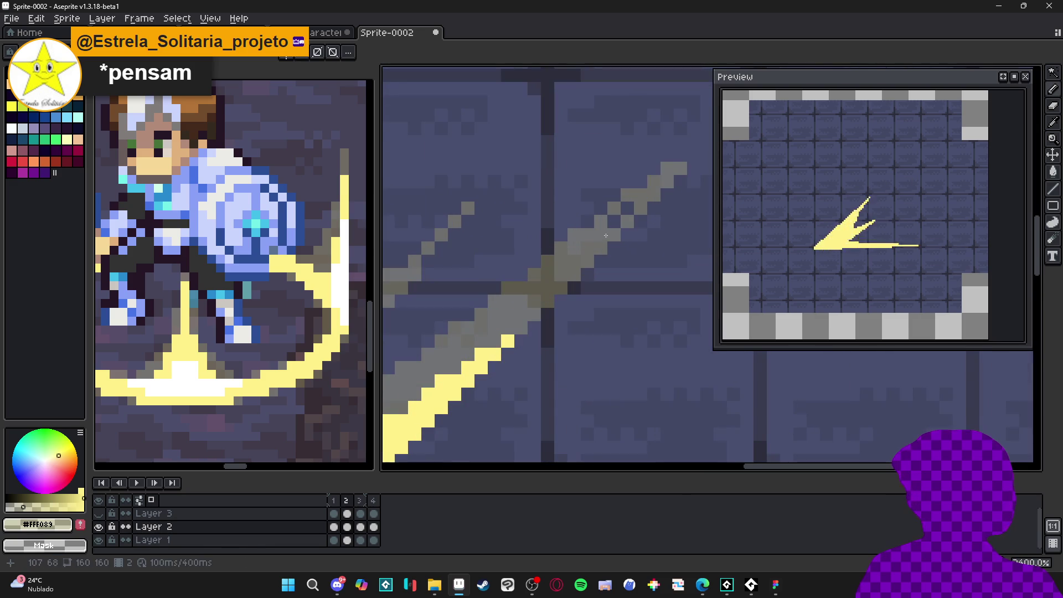
pyautogui.moveTo(592, 256); pyautogui.dragTo(591, 250)
pyautogui.scroll(-2, 590, 249)
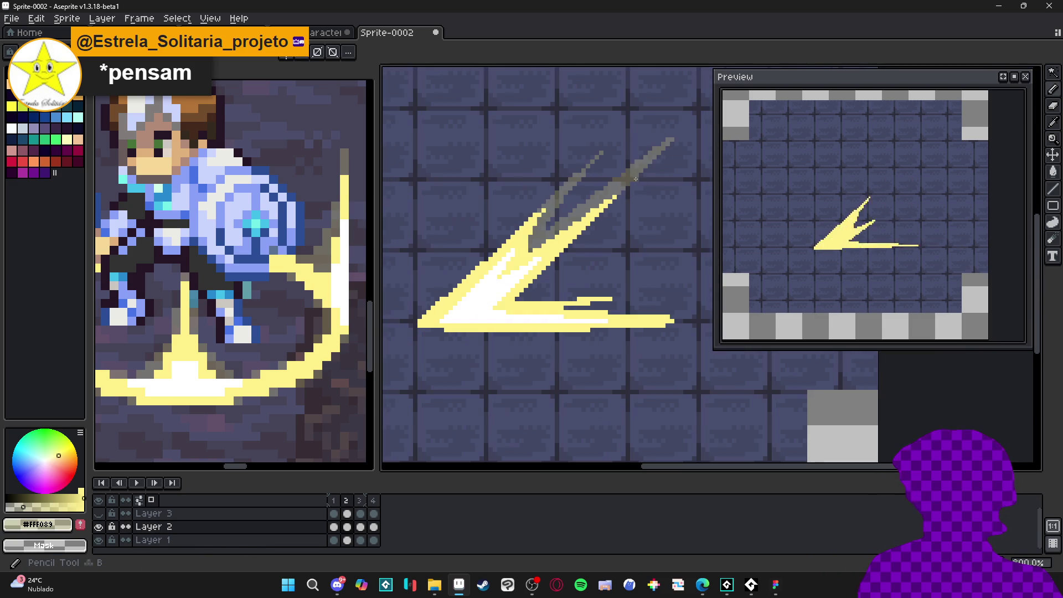
pyautogui.keyDown('shift'); pyautogui.click(538, 296); pyautogui.keyUp('shift')
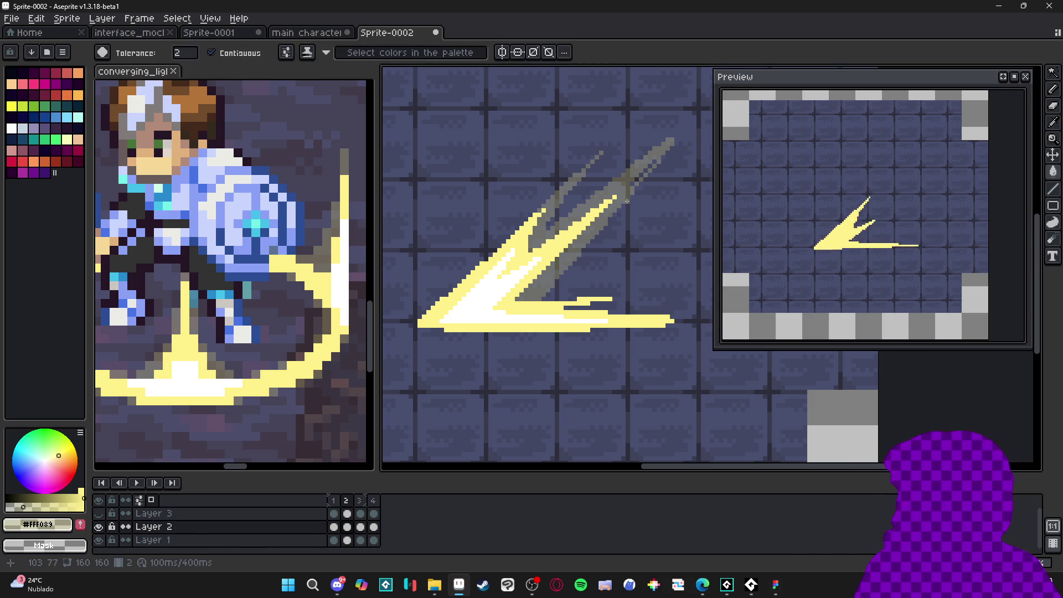
# Thicken the grey streaks and draw a grey line rightward along the lower tail.
pyautogui.scroll(5, 632, 157)
pyautogui.scroll(-1, 632, 156)
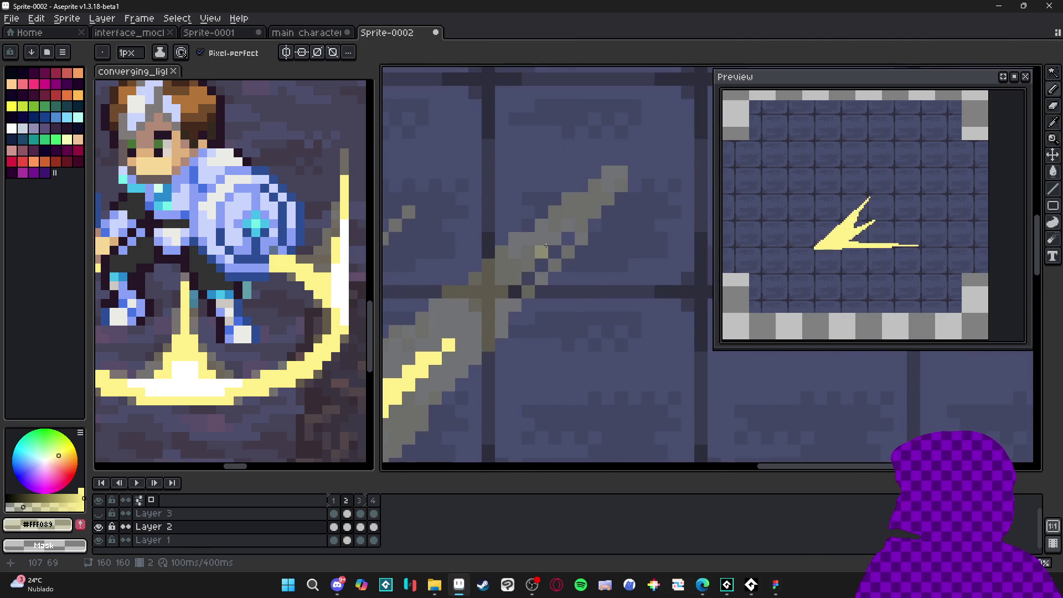
pyautogui.scroll(-1, 569, 245)
pyautogui.scroll(-1, 569, 245)
pyautogui.scroll(1, 591, 233)
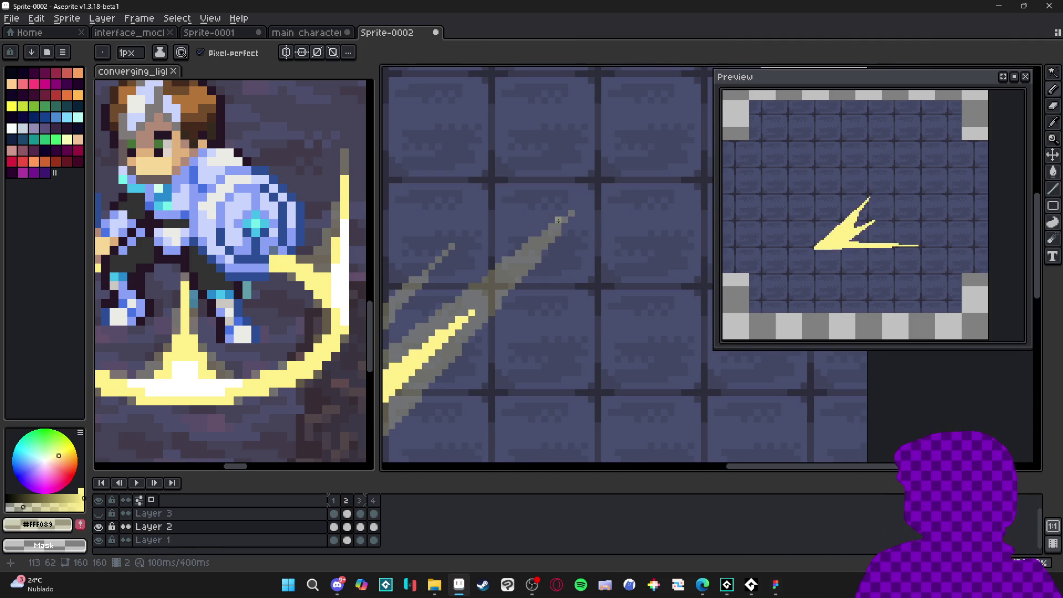
pyautogui.scroll(-1, 558, 220)
pyautogui.scroll(1, 532, 317)
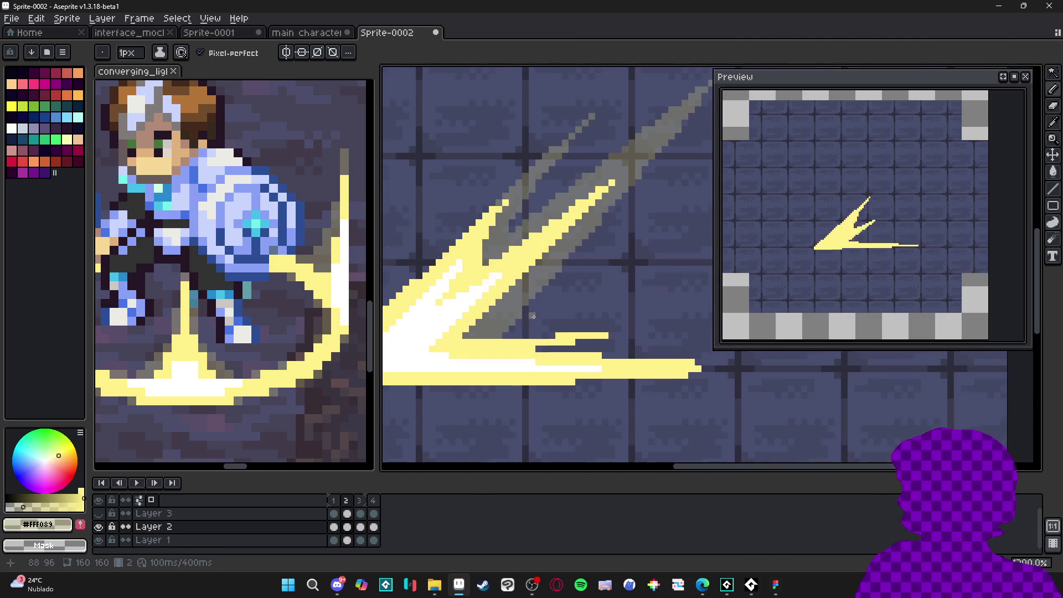
pyautogui.moveTo(532, 316); pyautogui.dragTo(502, 325)
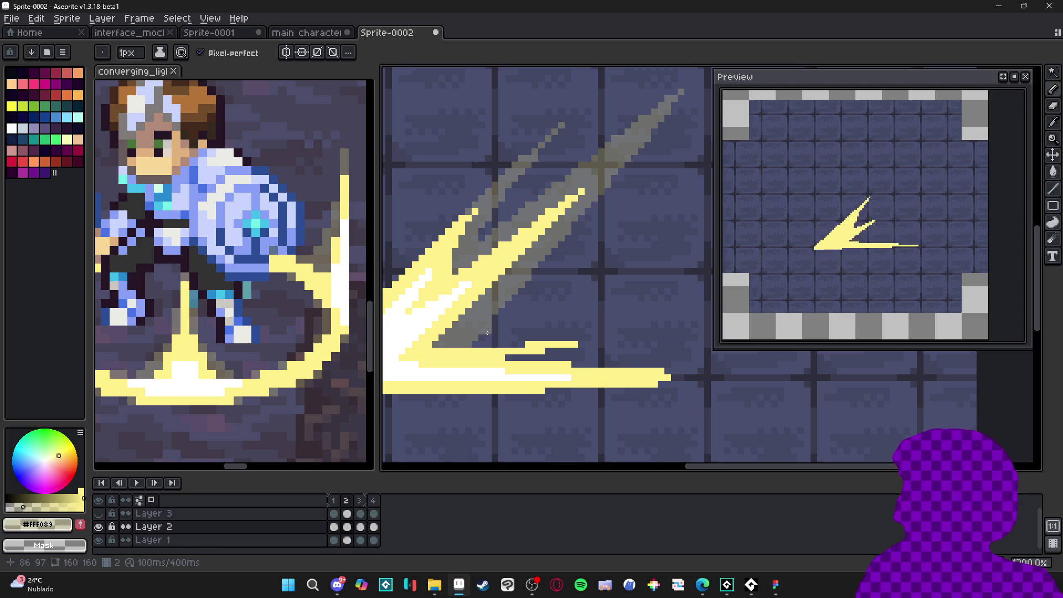
pyautogui.moveTo(487, 334); pyautogui.dragTo(603, 334)
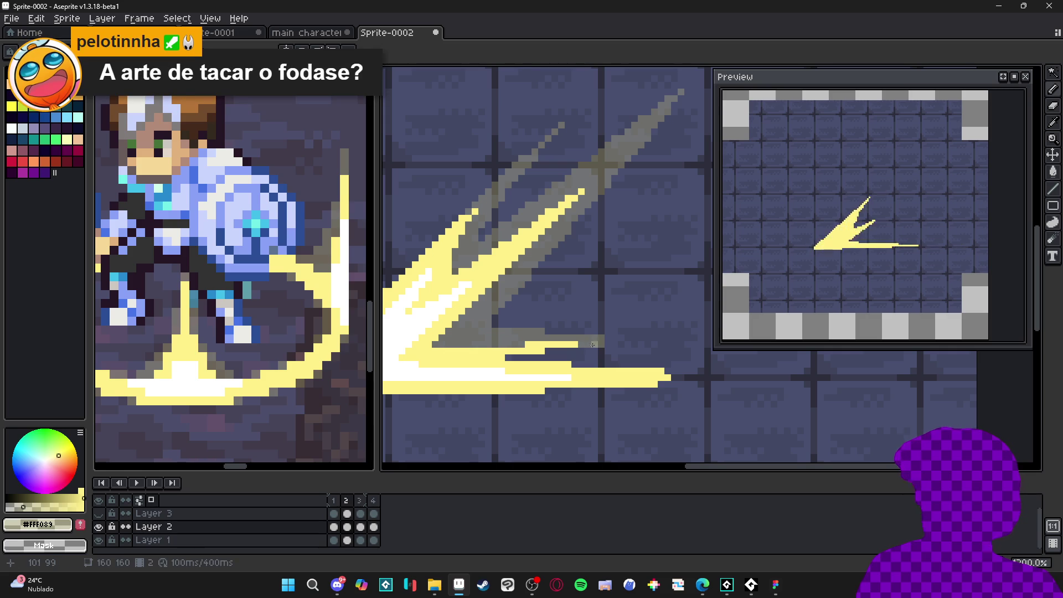
pyautogui.moveTo(550, 352)
pyautogui.mouseDown()
pyautogui.moveTo(512, 359)
pyautogui.moveTo(576, 357)
pyautogui.mouseUp()
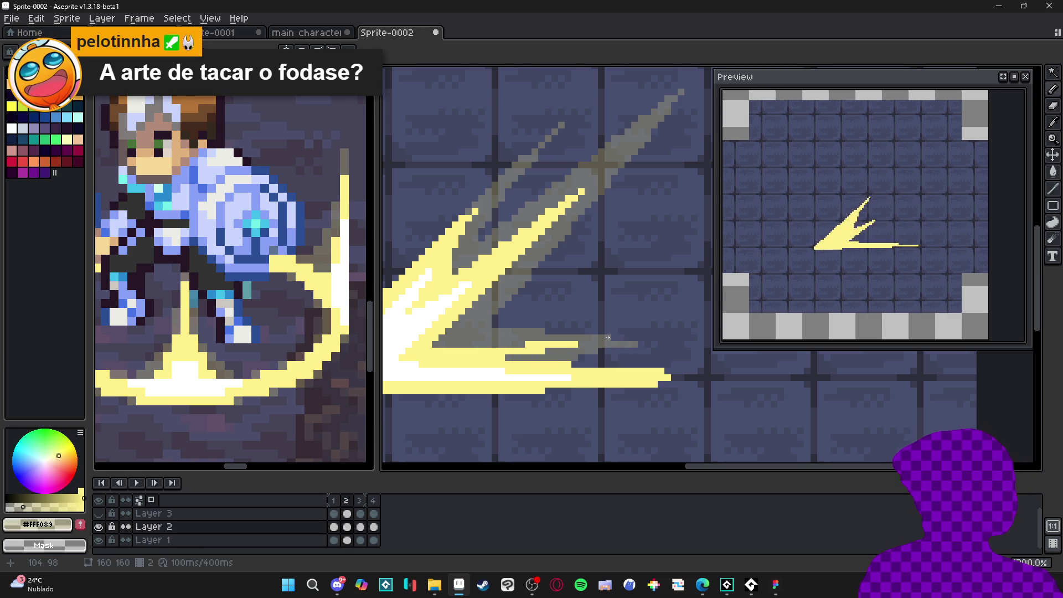
# Draw short grey horizontal lines past the tail ends, undoing the misplaced ones.
pyautogui.press('e')
pyautogui.press('l')
pyautogui.moveTo(570, 364); pyautogui.dragTo(729, 372)
pyautogui.hotkey('ctrl', 'z')
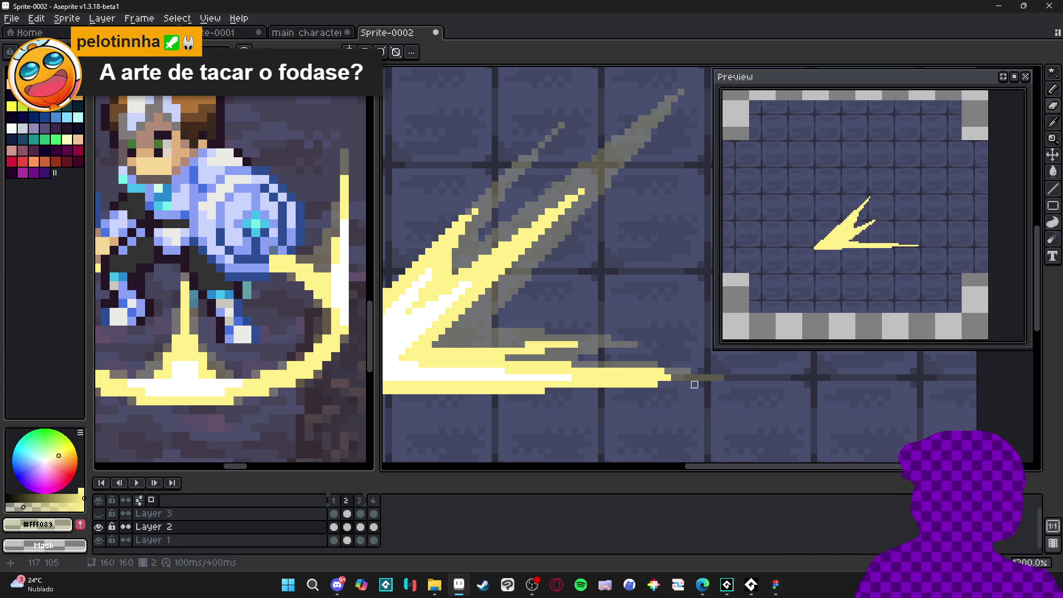
pyautogui.moveTo(660, 384); pyautogui.dragTo(680, 384)
pyautogui.moveTo(546, 391); pyautogui.dragTo(651, 394)
pyautogui.hotkey('ctrl', 'z')
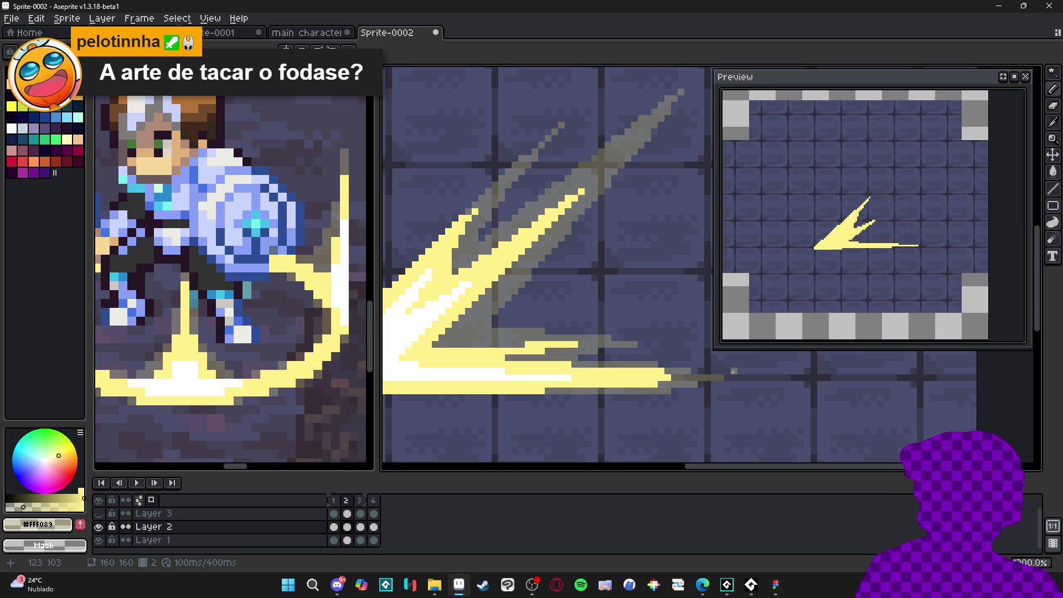
pyautogui.moveTo(703, 370); pyautogui.dragTo(714, 371)
# Zoom out to review the trails and select frame 2 in the timeline.
pyautogui.scroll(-3, 714, 372)
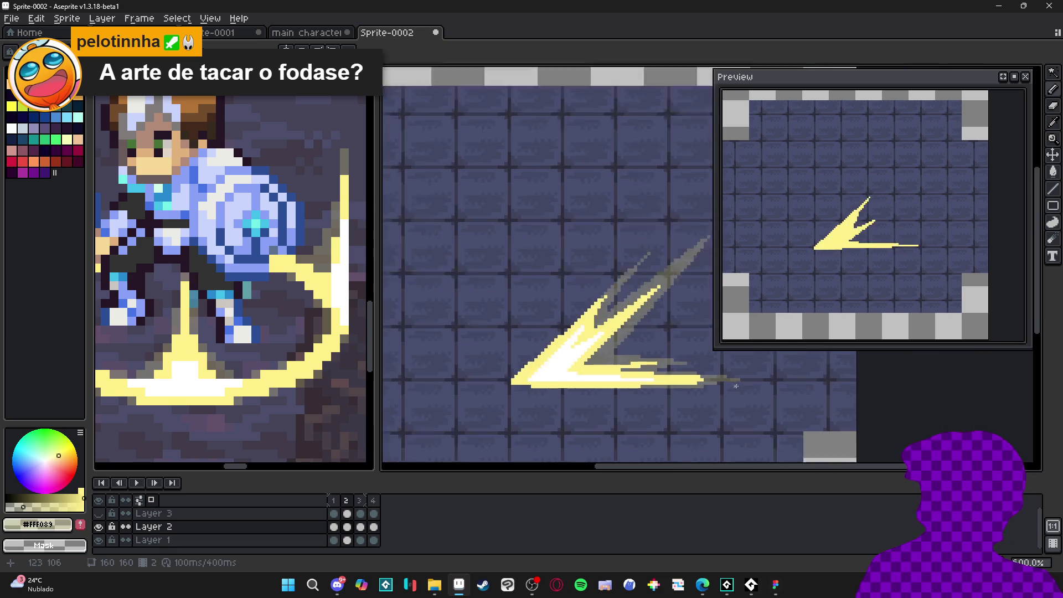
pyautogui.scroll(2, 643, 393)
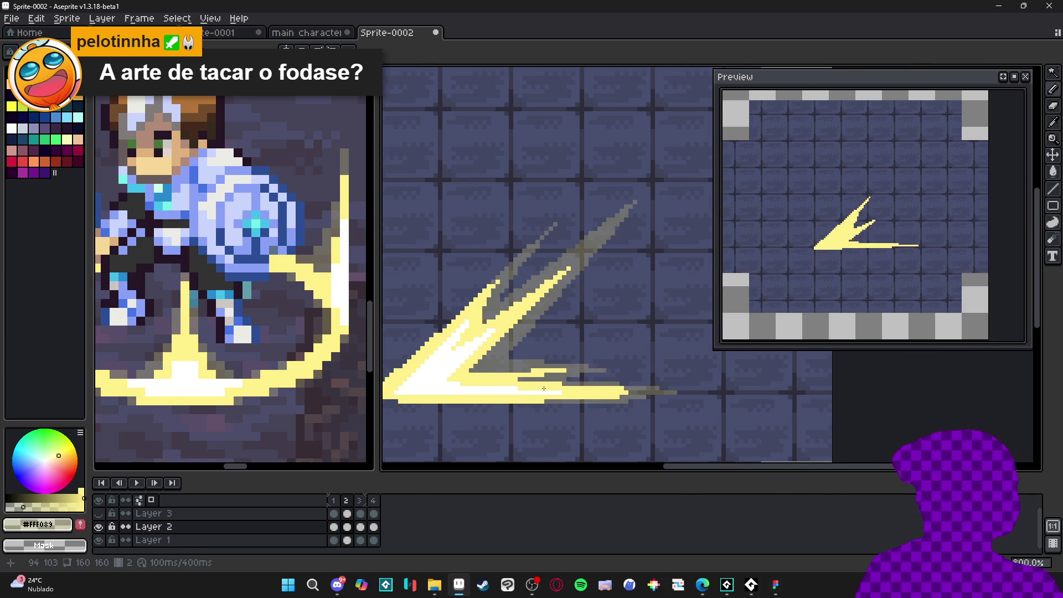
pyautogui.scroll(-1, 501, 320)
pyautogui.scroll(1, 503, 319)
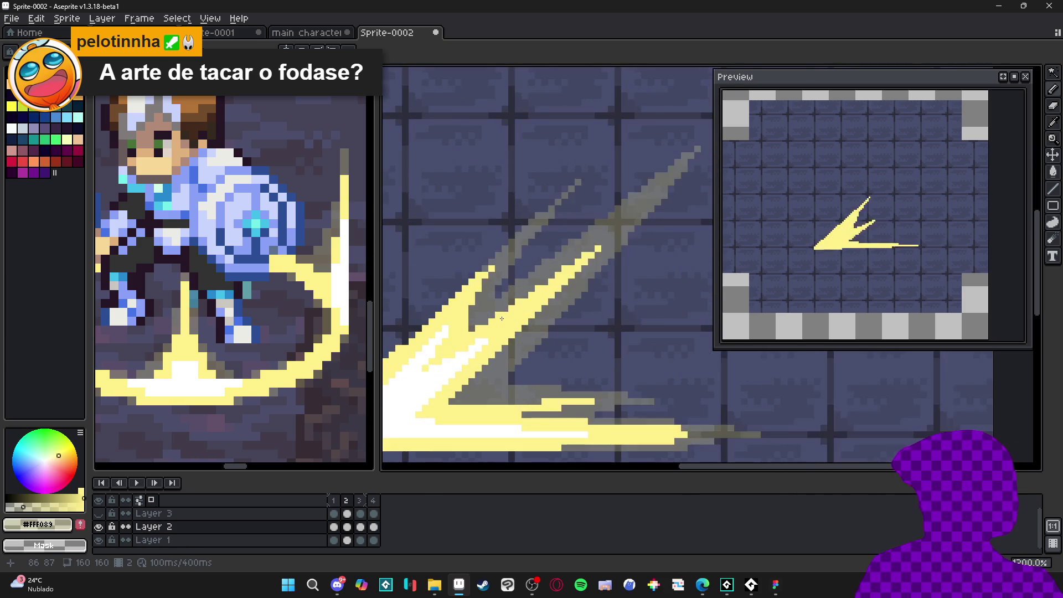
pyautogui.scroll(2, 504, 282)
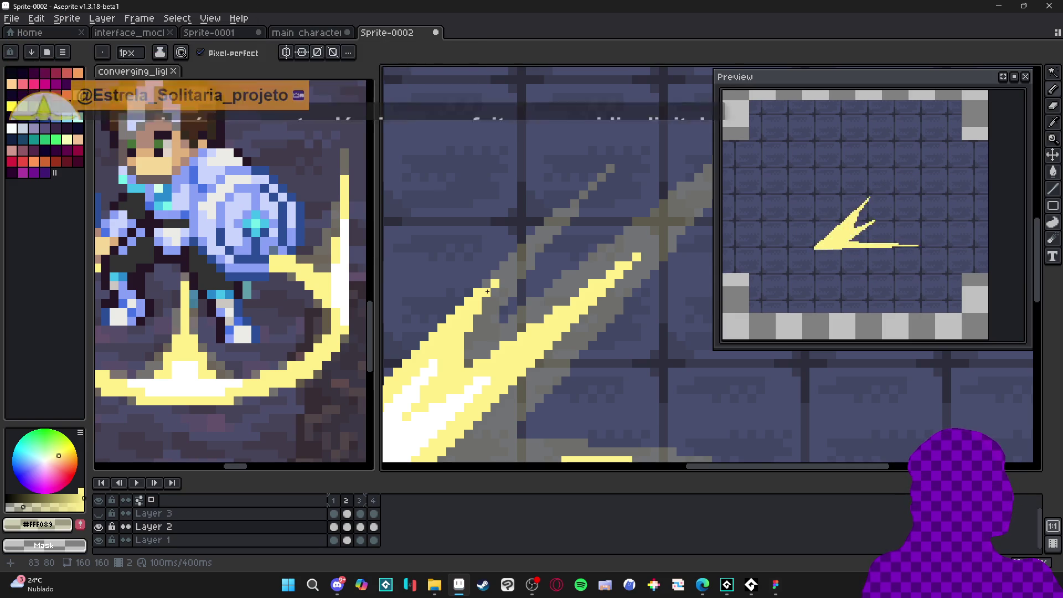
pyautogui.scroll(-3, 501, 297)
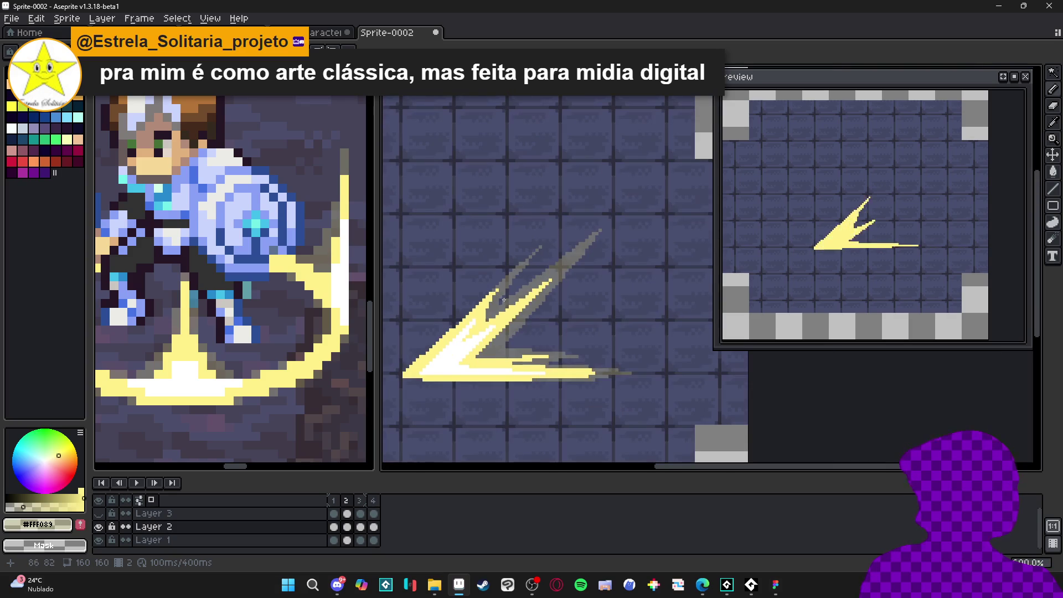
pyautogui.scroll(-1, 517, 350)
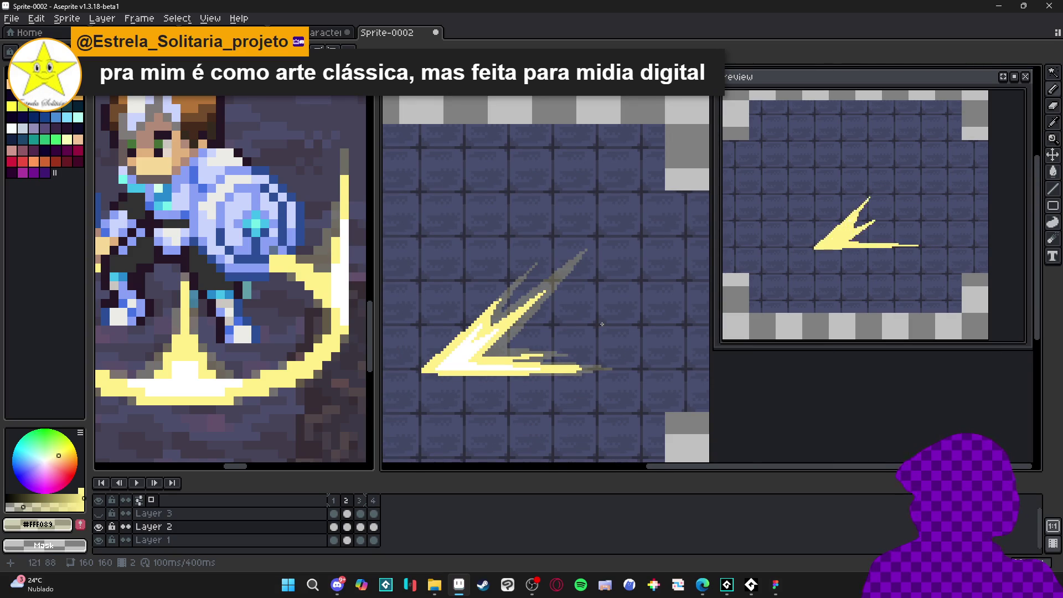
pyautogui.click(347, 500)
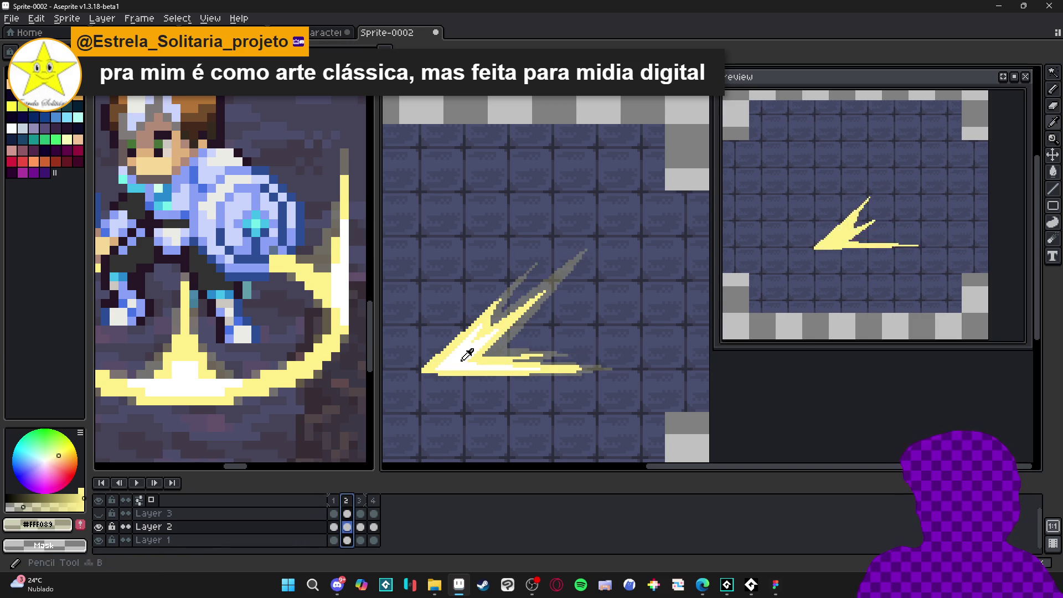
# Swap the drawing colour to white and move to frame 3.
pyautogui.press('x')
pyautogui.click(360, 526)
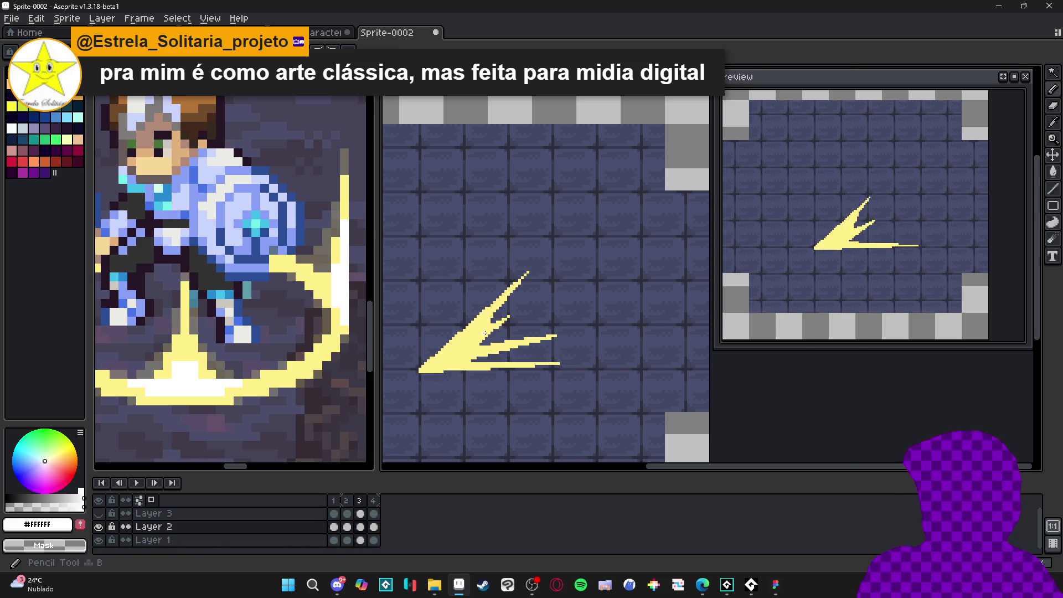
pyautogui.scroll(2, 471, 336)
pyautogui.moveTo(471, 336); pyautogui.dragTo(461, 304)
# Save the sprite into the blade_beam folder under the name blade_beam_projectilel.
pyautogui.hotkey('ctrl', 's')
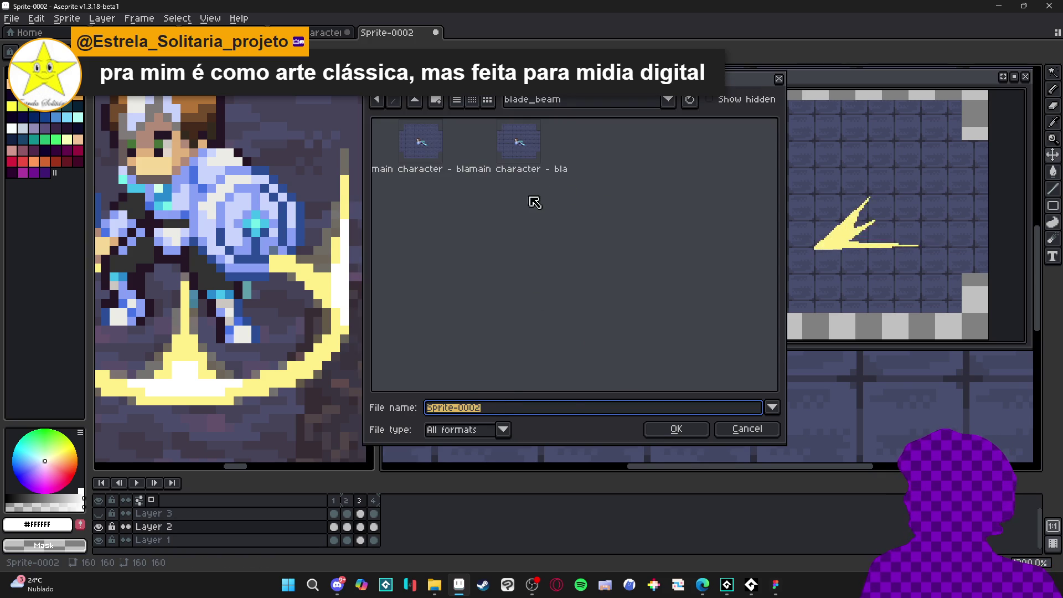
pyautogui.click(539, 161)
pyautogui.click(518, 148)
pyautogui.click(442, 138)
pyautogui.doubleClick(580, 408)
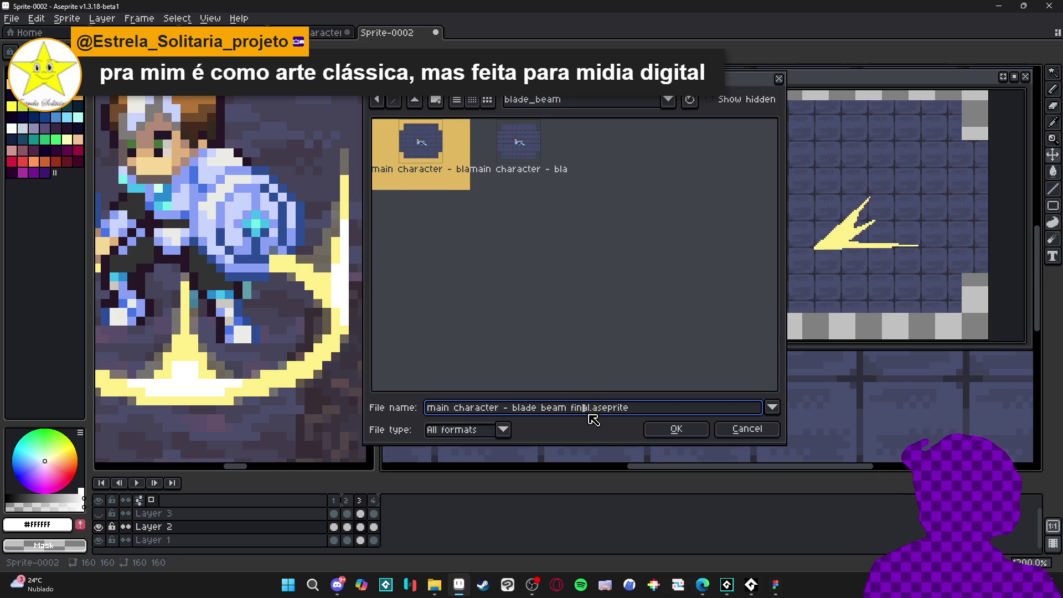
pyautogui.moveTo(588, 408)
pyautogui.mouseDown()
pyautogui.moveTo(509, 413)
pyautogui.moveTo(521, 415)
pyautogui.moveTo(498, 426)
pyautogui.moveTo(429, 415)
pyautogui.mouseUp()
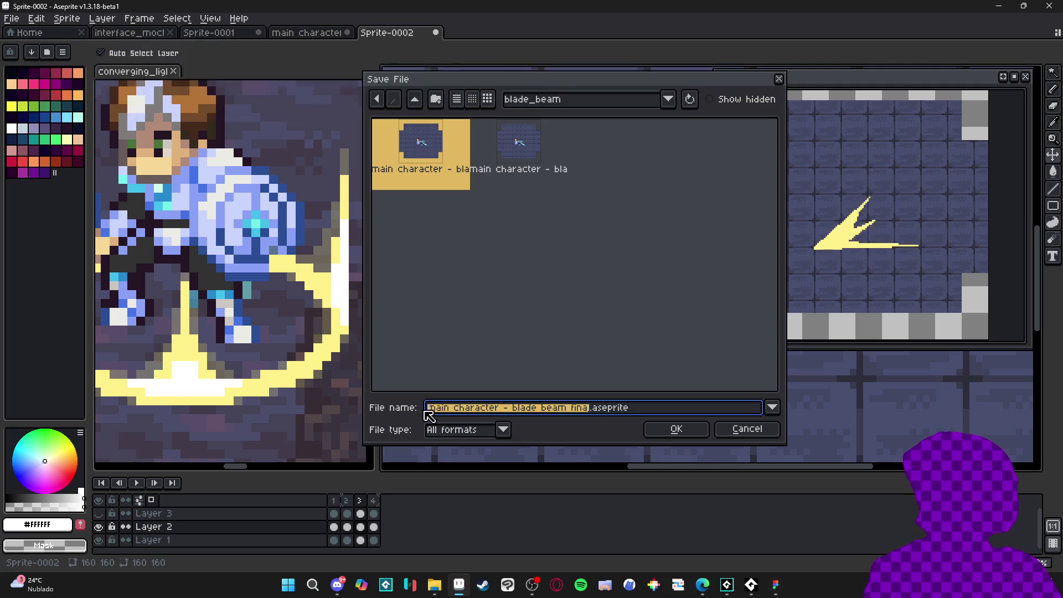
pyautogui.write('blade_beam')
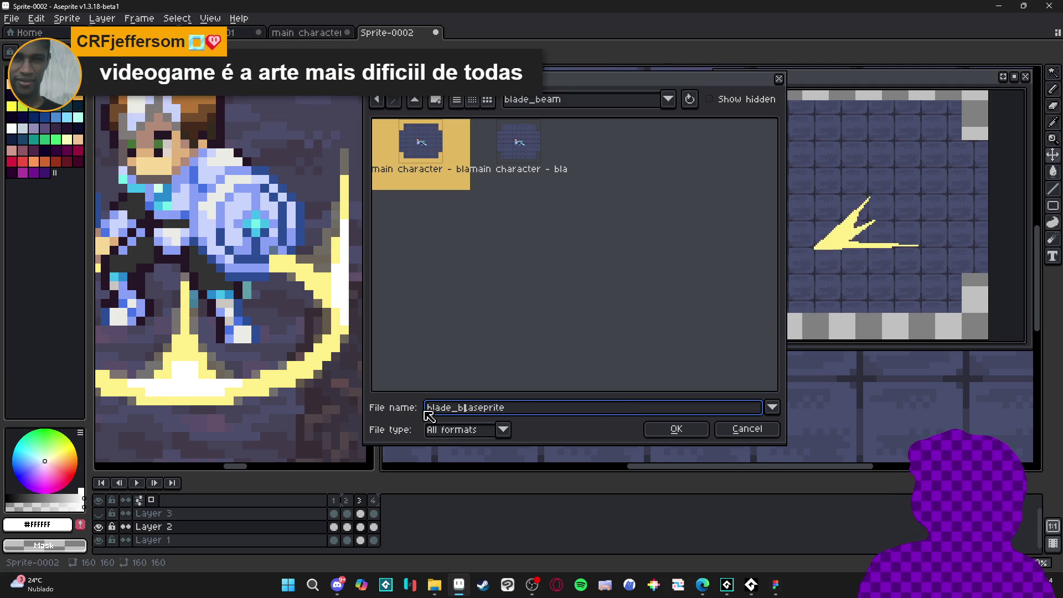
pyautogui.write('_projectilel')
pyautogui.press('Return')
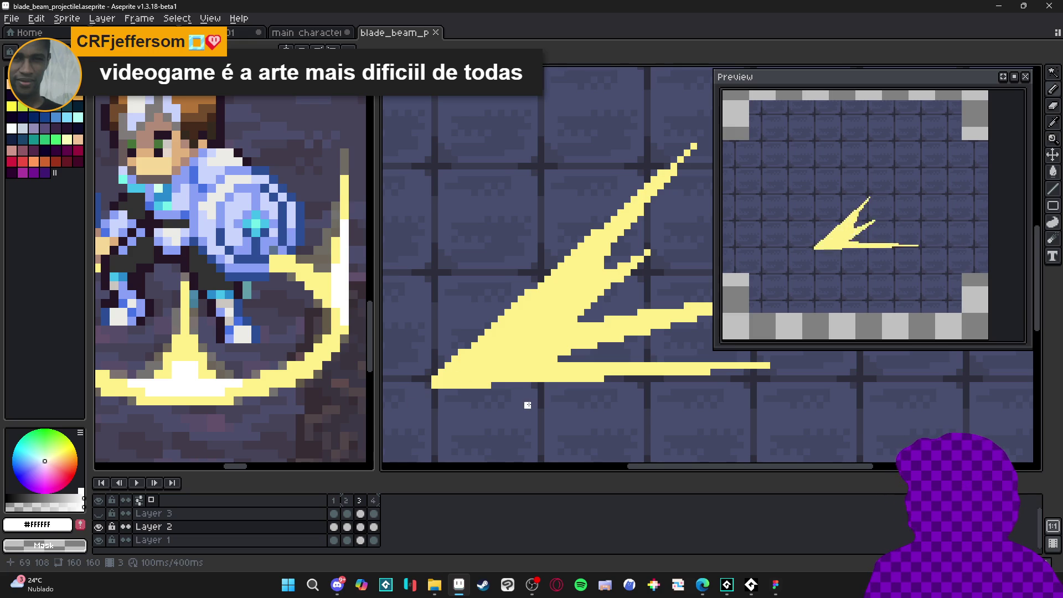
# Go to frame 3 and draw a straight light line along the beam's upper edge.
pyautogui.click(347, 501)
pyautogui.press('v')
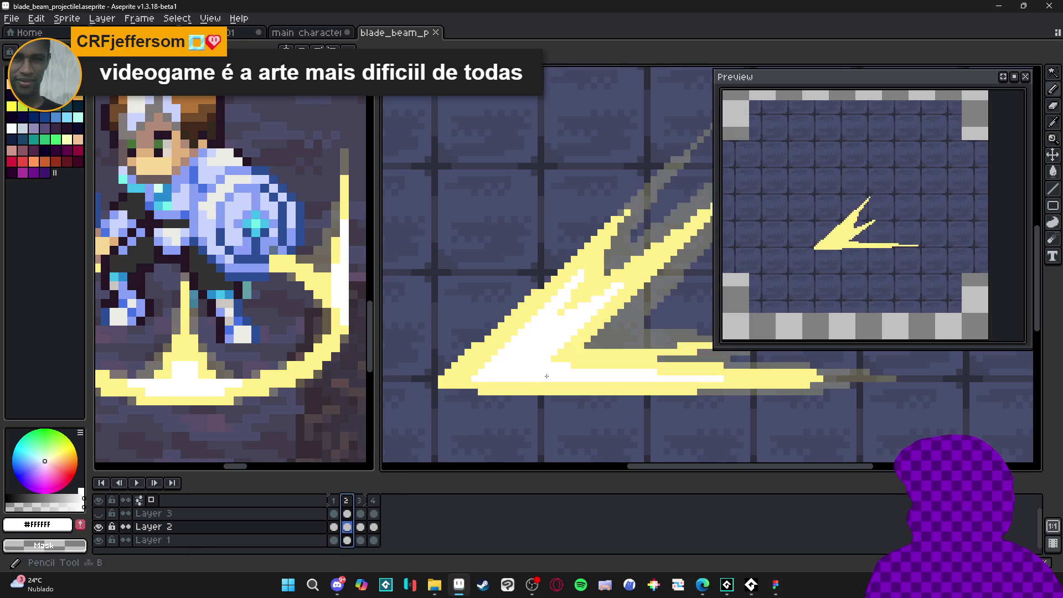
pyautogui.press('Right')
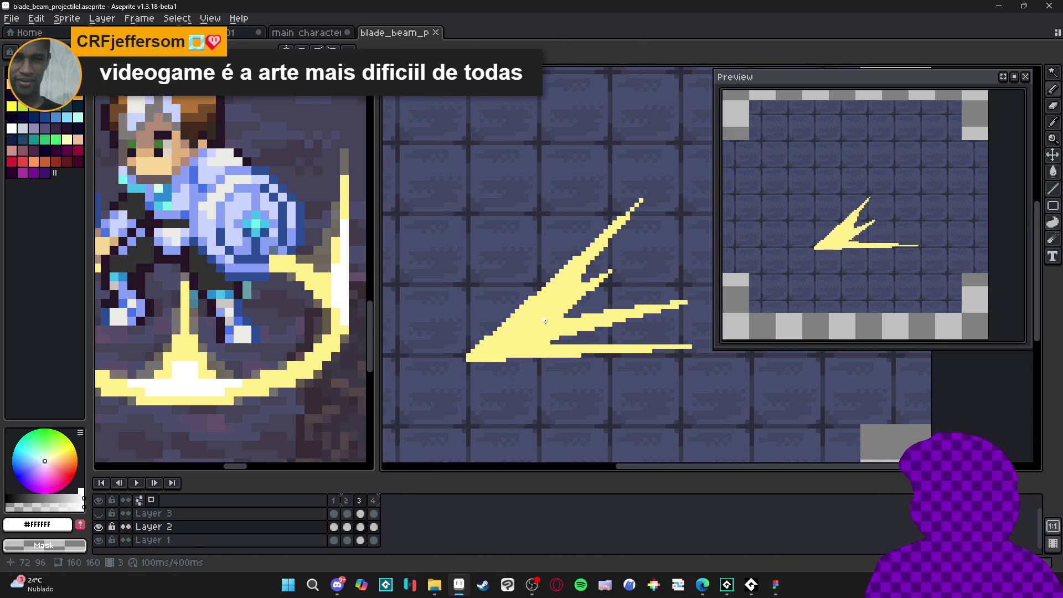
pyautogui.scroll(1, 465, 357)
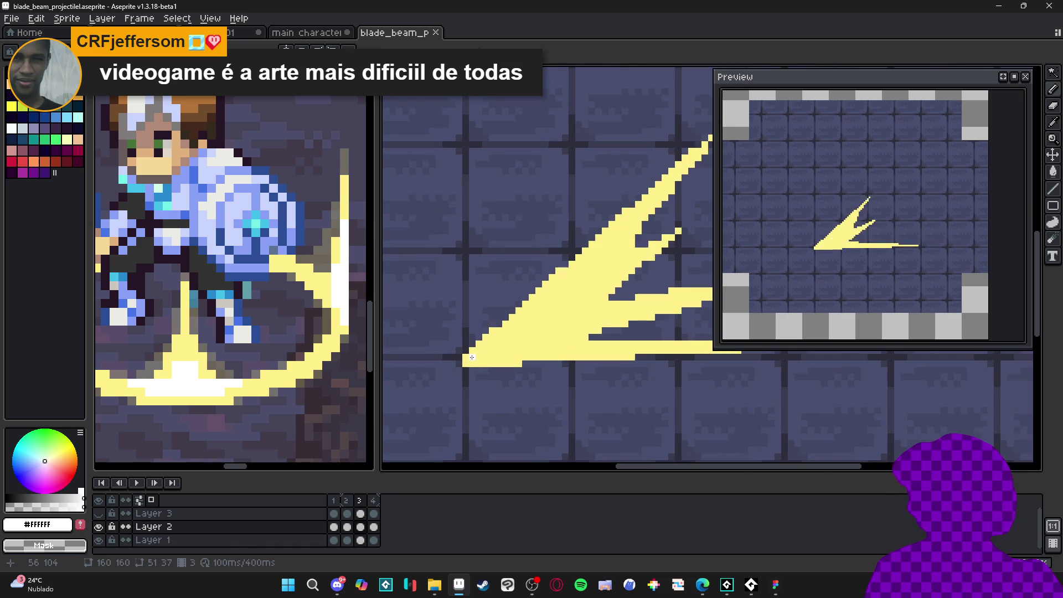
pyautogui.moveTo(470, 357); pyautogui.dragTo(612, 235)
pyautogui.hotkey('ctrl', 'z')
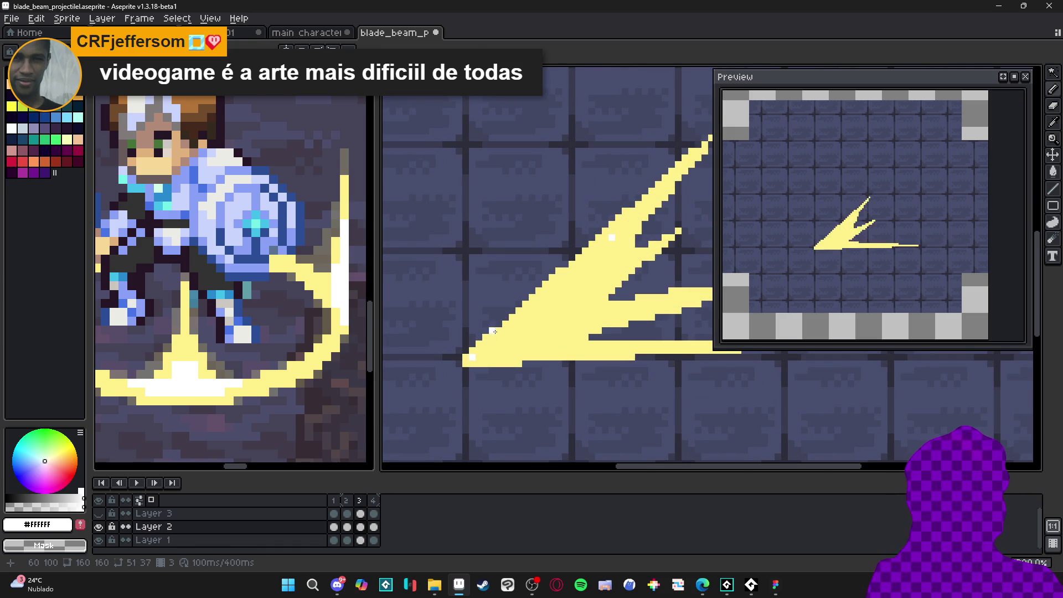
pyautogui.press('shift')
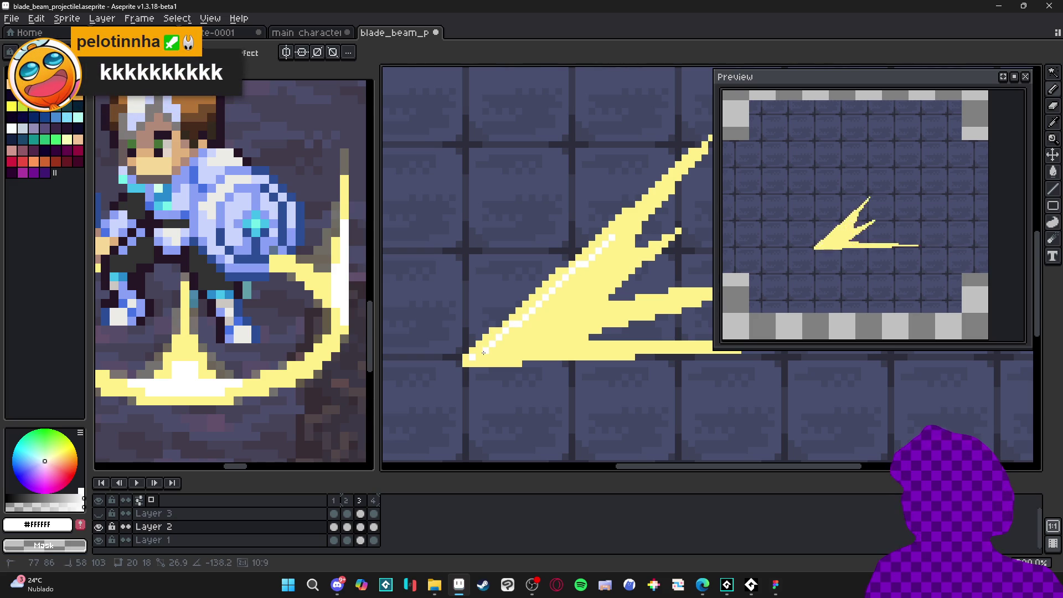
pyautogui.click(489, 353)
# Paint white along the beam's lower edge, lower-left triangle and lower spike.
pyautogui.hscroll(2, 490, 353)
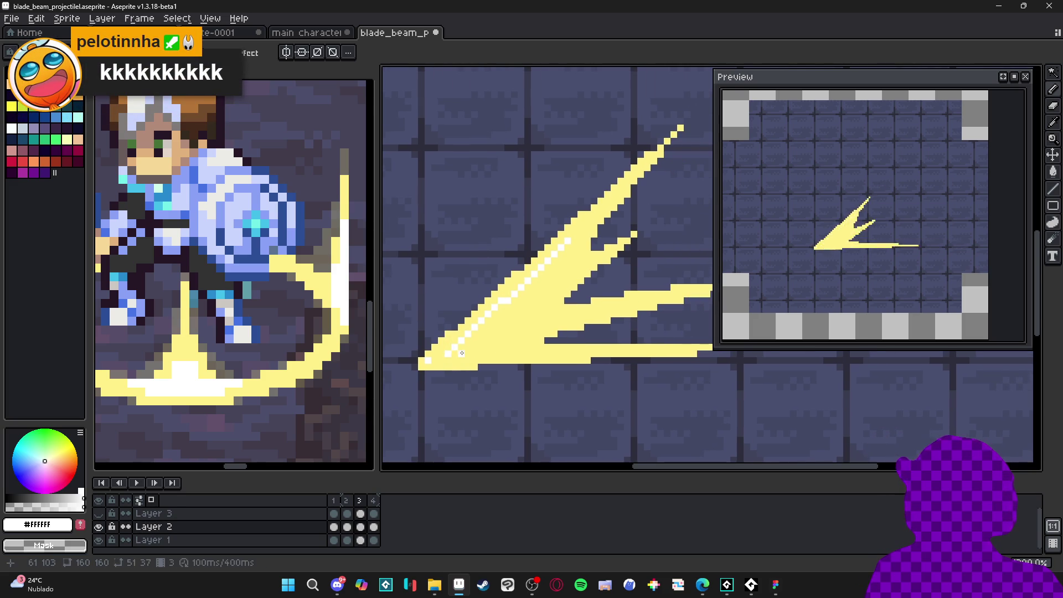
pyautogui.moveTo(563, 354); pyautogui.dragTo(467, 344)
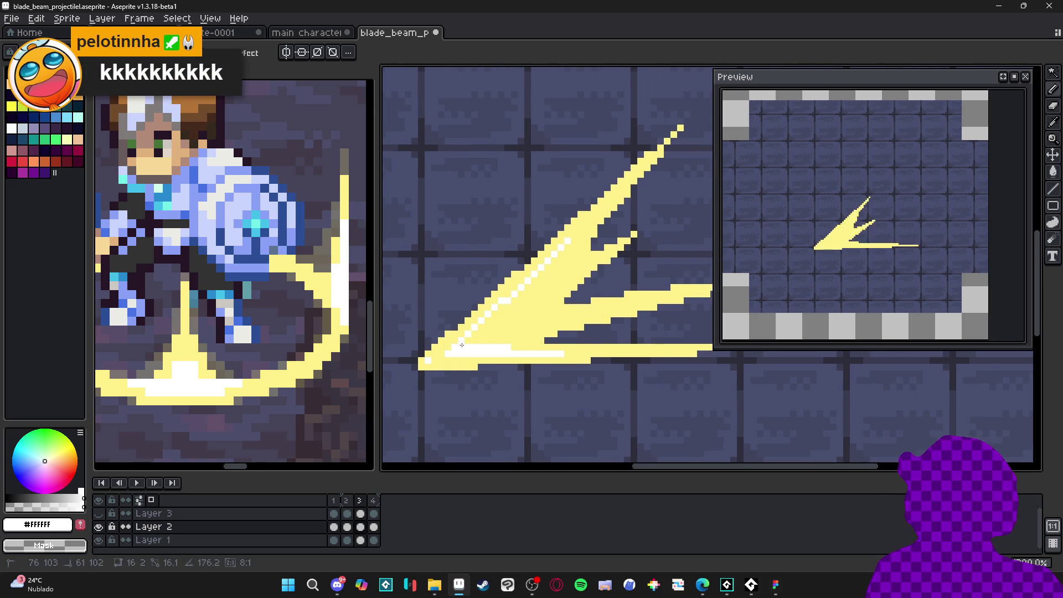
pyautogui.moveTo(561, 252); pyautogui.dragTo(496, 340)
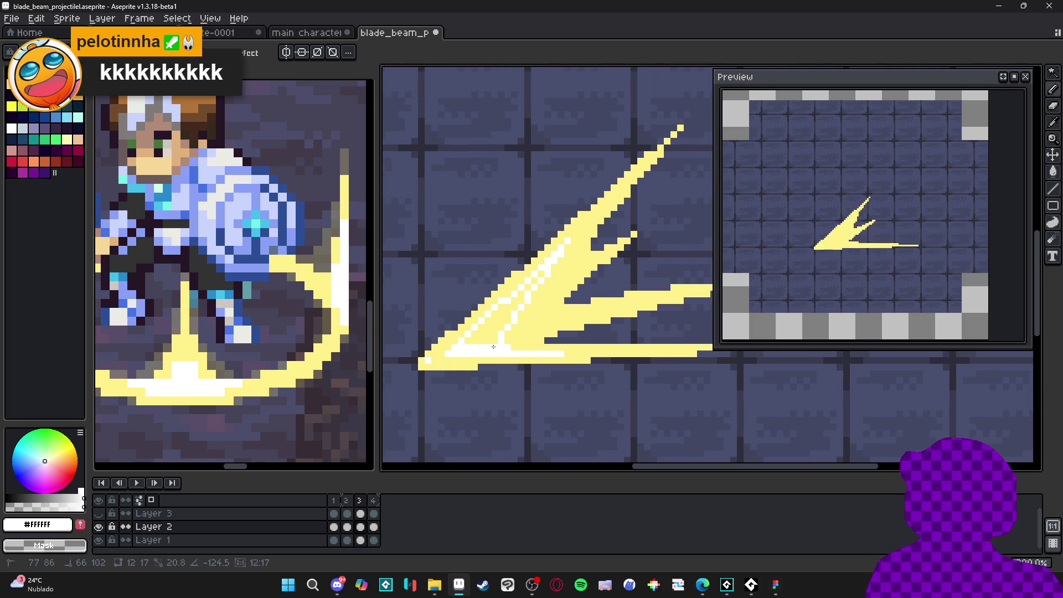
pyautogui.moveTo(526, 293); pyautogui.dragTo(471, 340)
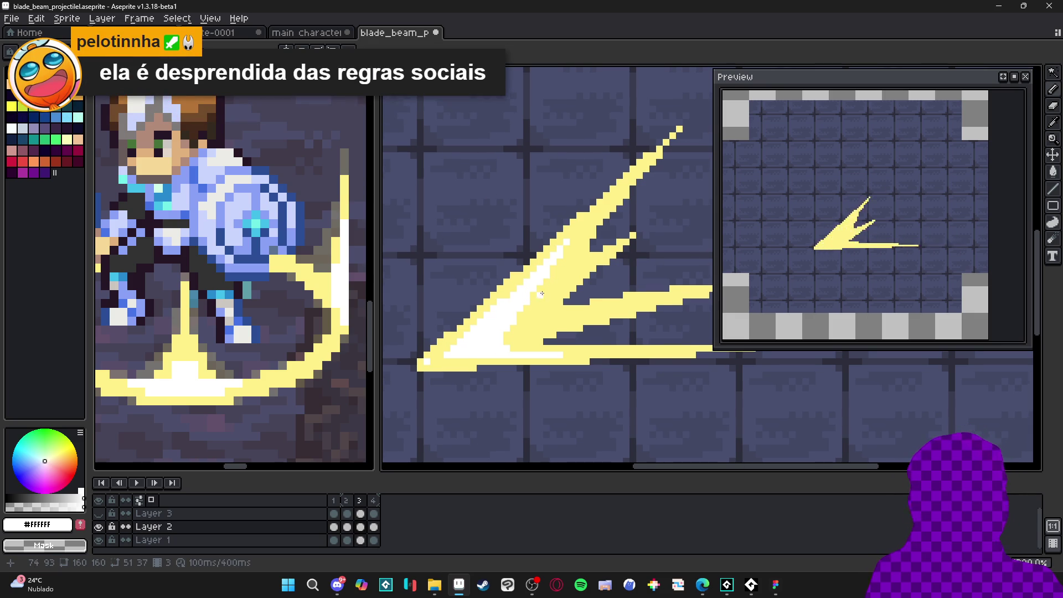
pyautogui.moveTo(518, 329)
pyautogui.mouseDown()
pyautogui.moveTo(581, 314)
pyautogui.moveTo(513, 347)
pyautogui.mouseUp()
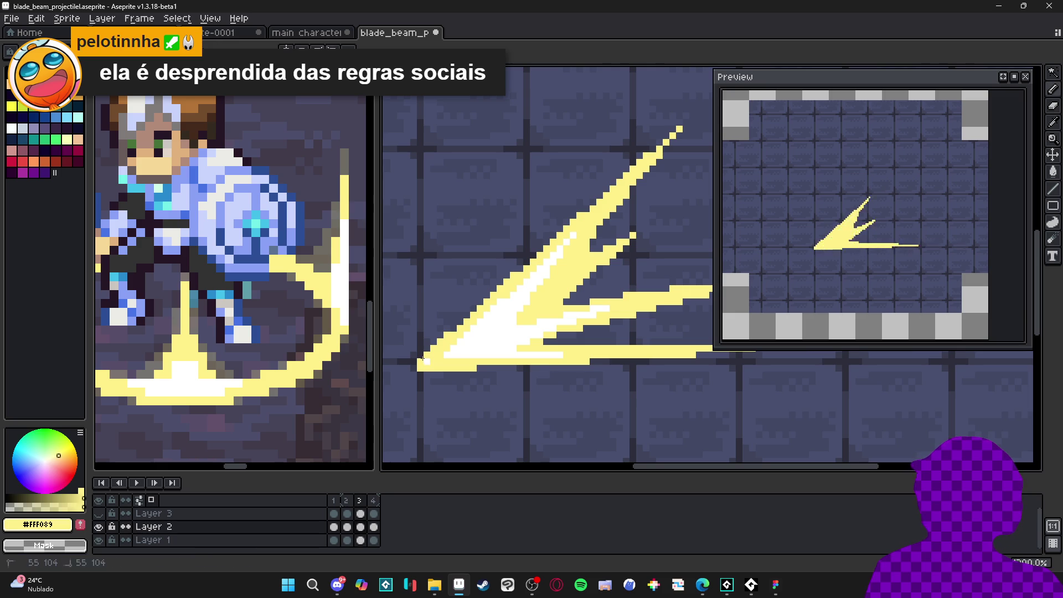
pyautogui.click(448, 359)
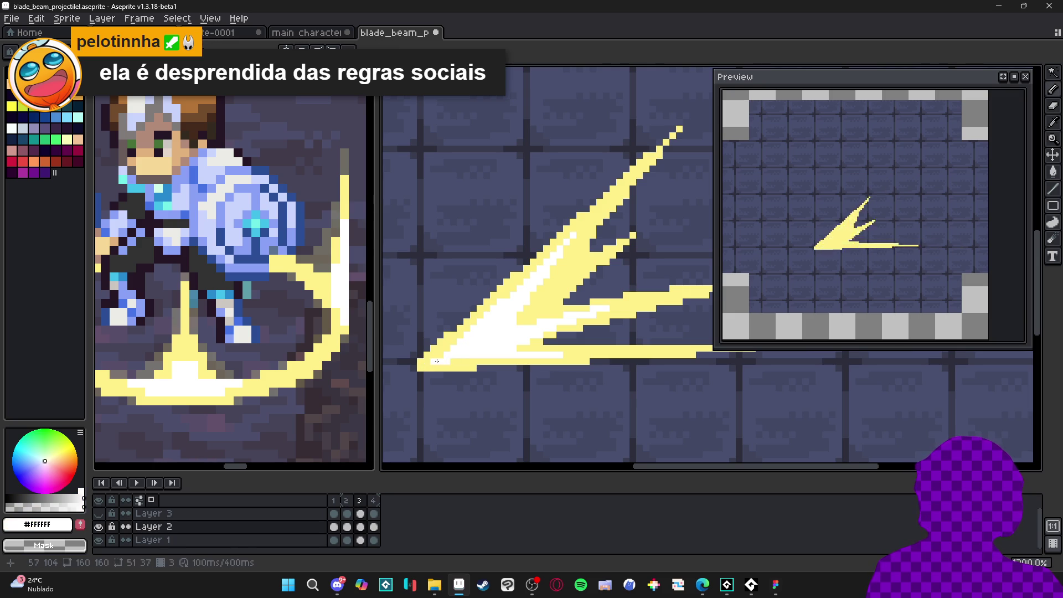
# Sample the pale yellow from frame 2, then draw a trail line off frame 3's upper spike.
pyautogui.scroll(-4, 526, 331)
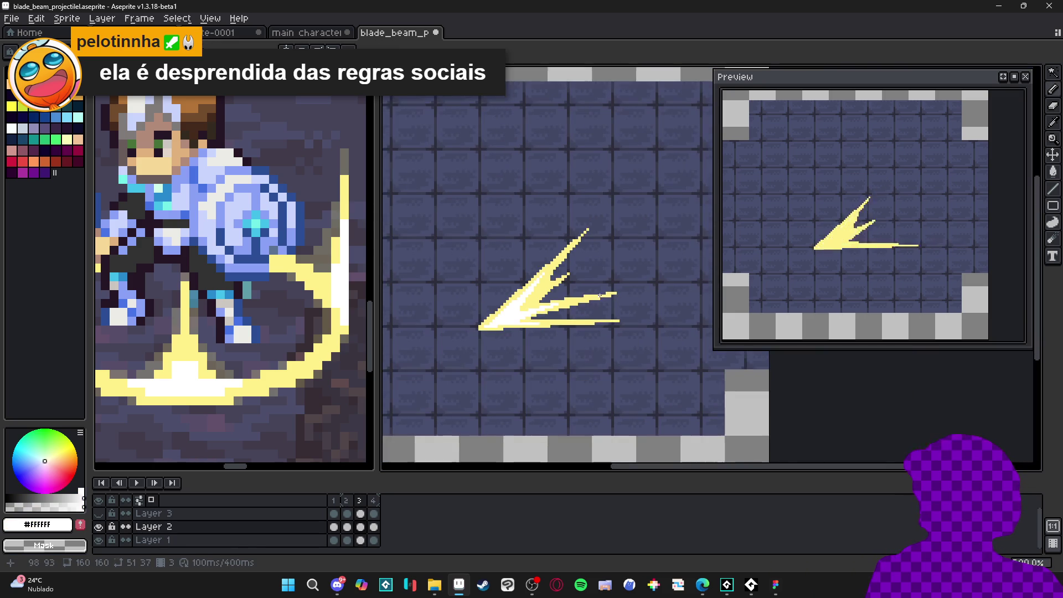
pyautogui.press(',')
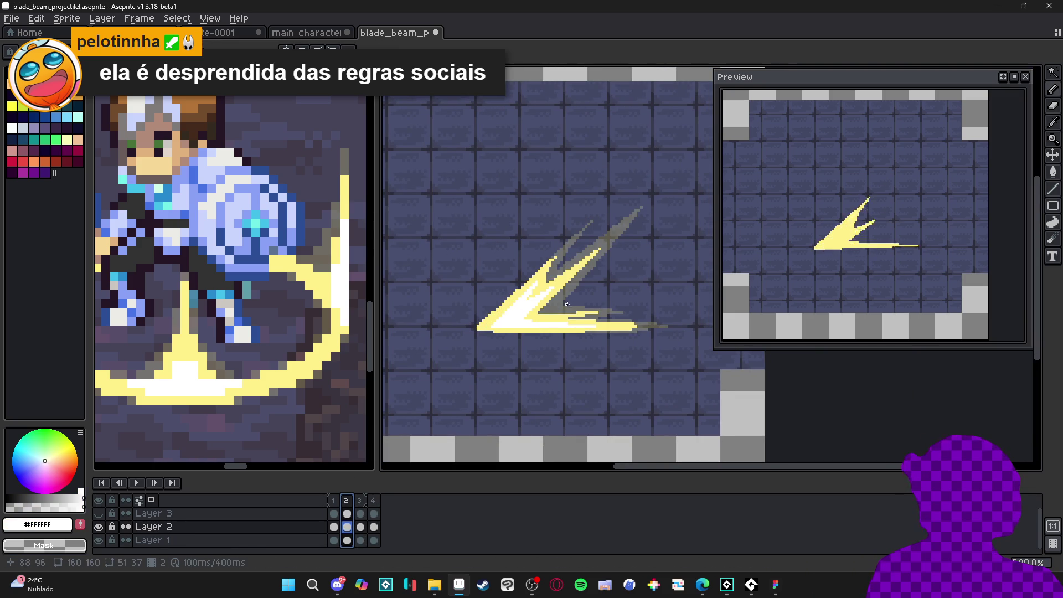
pyautogui.keyDown('alt'); pyautogui.click(565, 307); pyautogui.keyUp('alt')
pyautogui.click(360, 500)
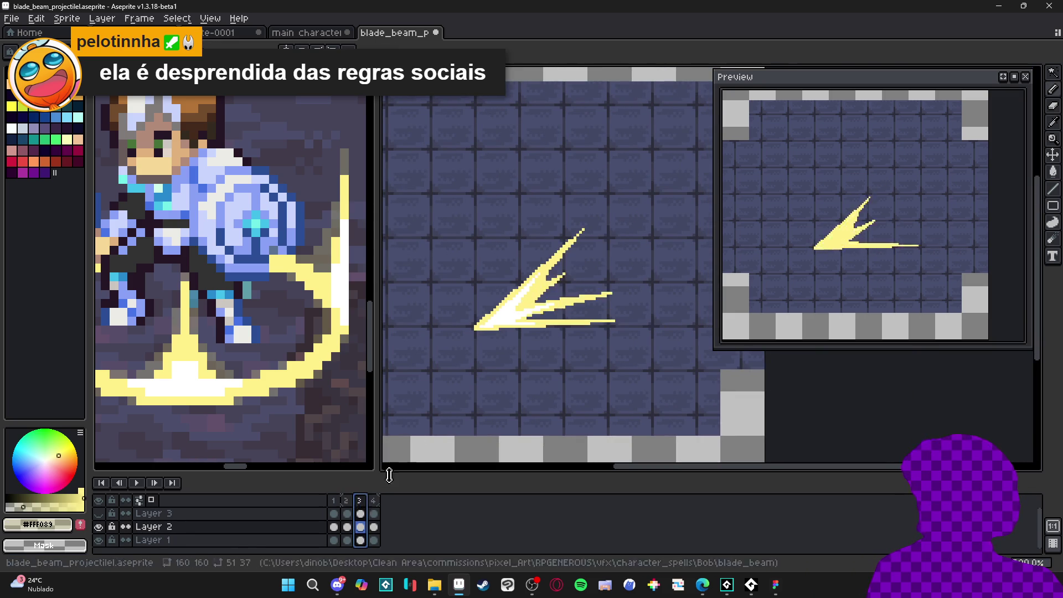
pyautogui.moveTo(496, 350); pyautogui.dragTo(439, 379)
pyautogui.scroll(1, 486, 310)
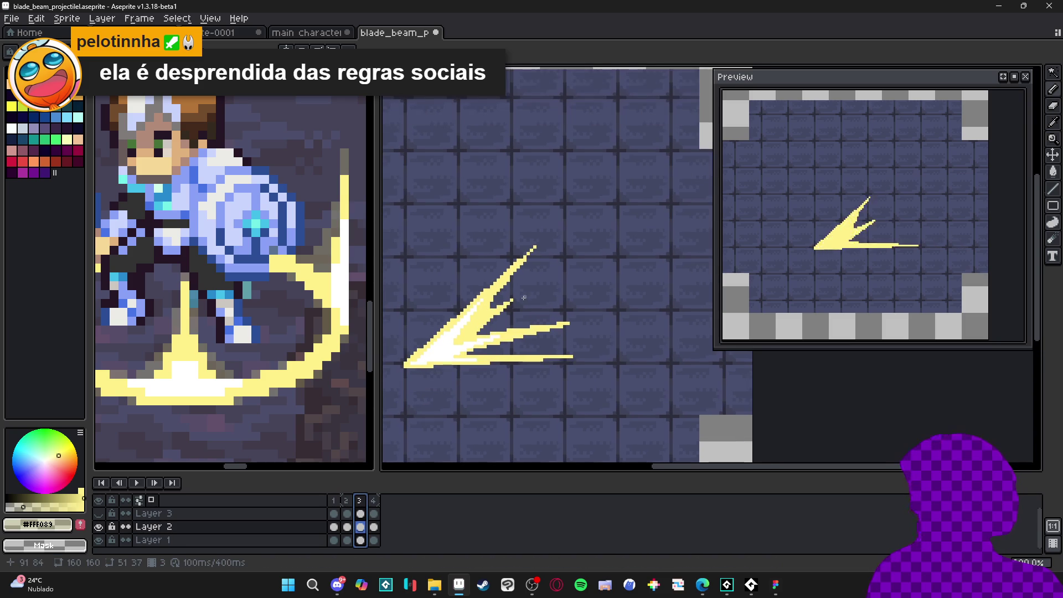
pyautogui.scroll(1, 541, 233)
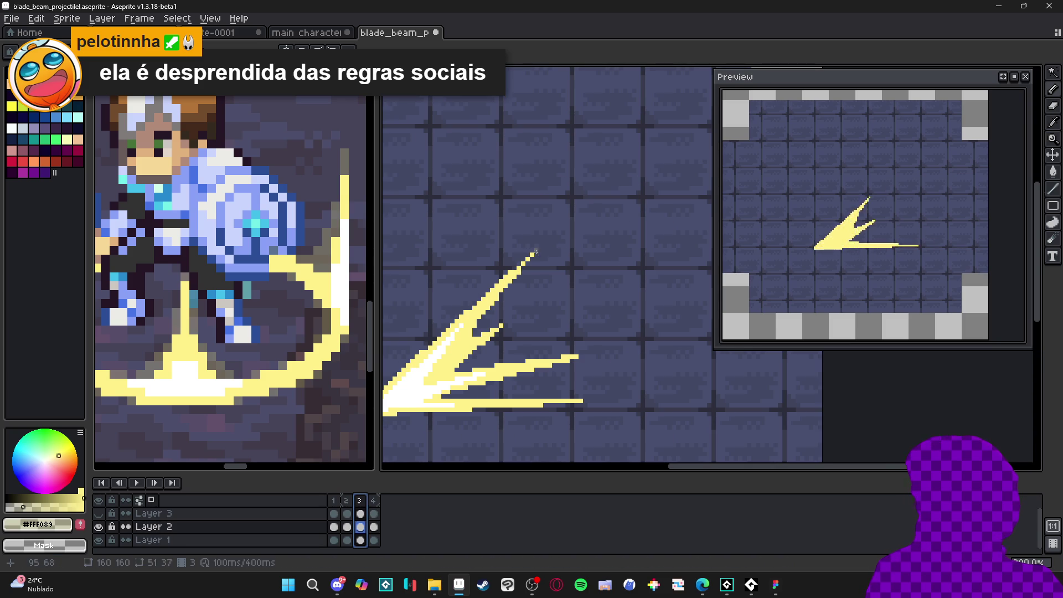
pyautogui.moveTo(535, 252)
pyautogui.mouseDown()
pyautogui.moveTo(556, 231)
pyautogui.moveTo(501, 321)
pyautogui.moveTo(518, 307)
pyautogui.mouseUp()
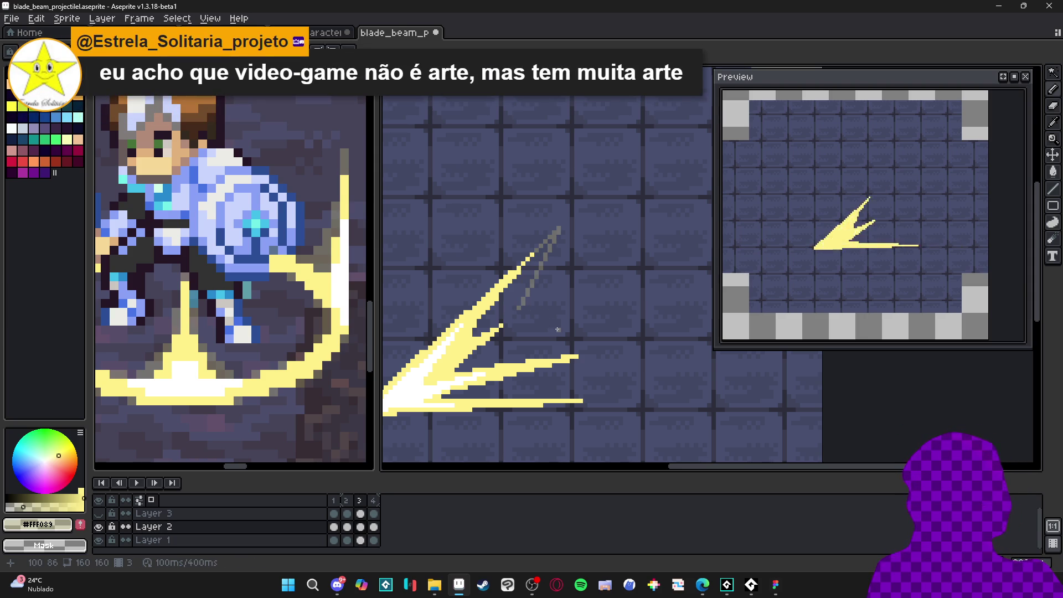
# Draw gray diagonal trail lines beside the upper spike of the frame 3 beam.
pyautogui.moveTo(505, 320)
pyautogui.mouseDown()
pyautogui.moveTo(477, 333)
pyautogui.moveTo(491, 329)
pyautogui.mouseUp()
pyautogui.scroll(2, 520, 269)
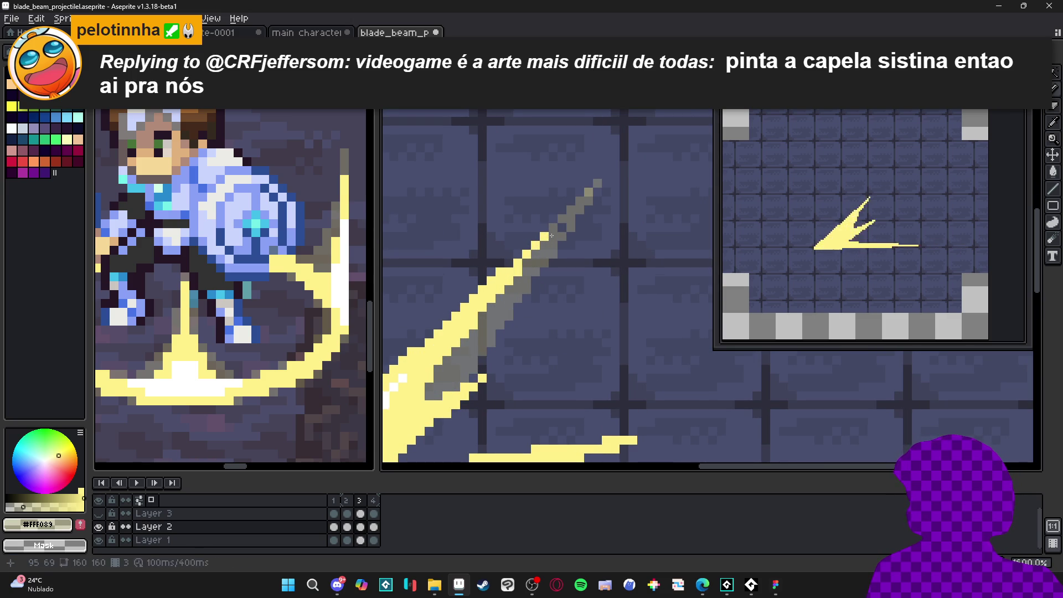
pyautogui.moveTo(485, 365)
pyautogui.mouseDown()
pyautogui.moveTo(536, 334)
pyautogui.moveTo(501, 352)
pyautogui.mouseUp()
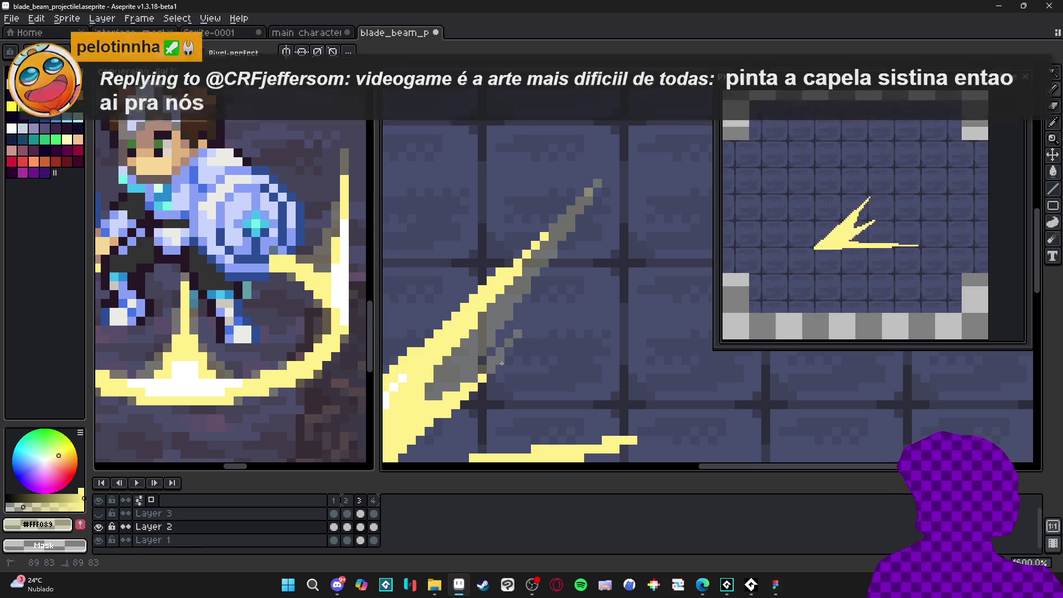
pyautogui.moveTo(501, 363); pyautogui.dragTo(532, 302)
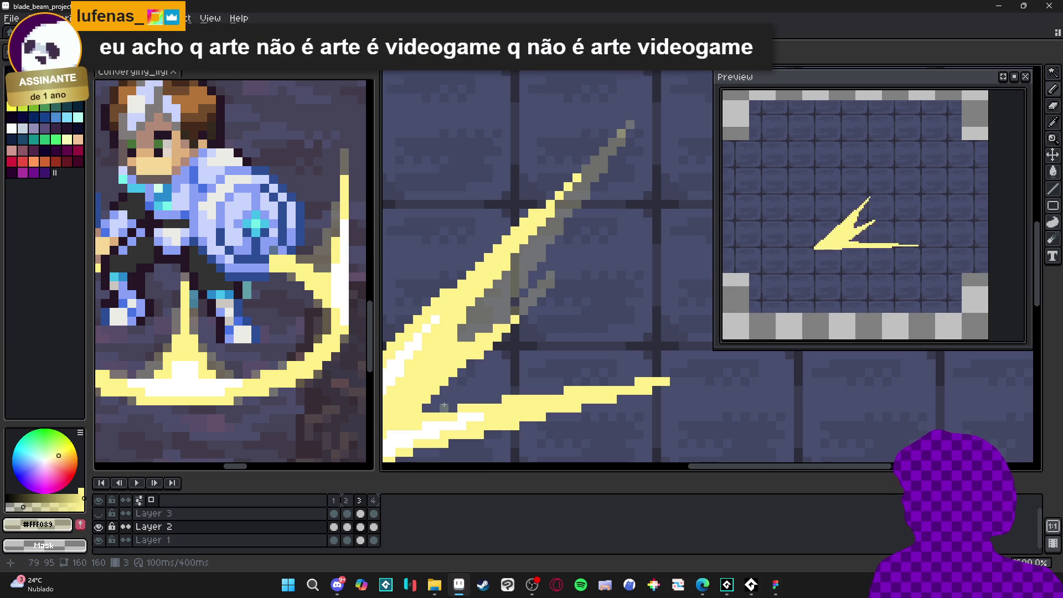
pyautogui.moveTo(444, 406); pyautogui.dragTo(548, 294)
pyautogui.moveTo(509, 329); pyautogui.dragTo(519, 330)
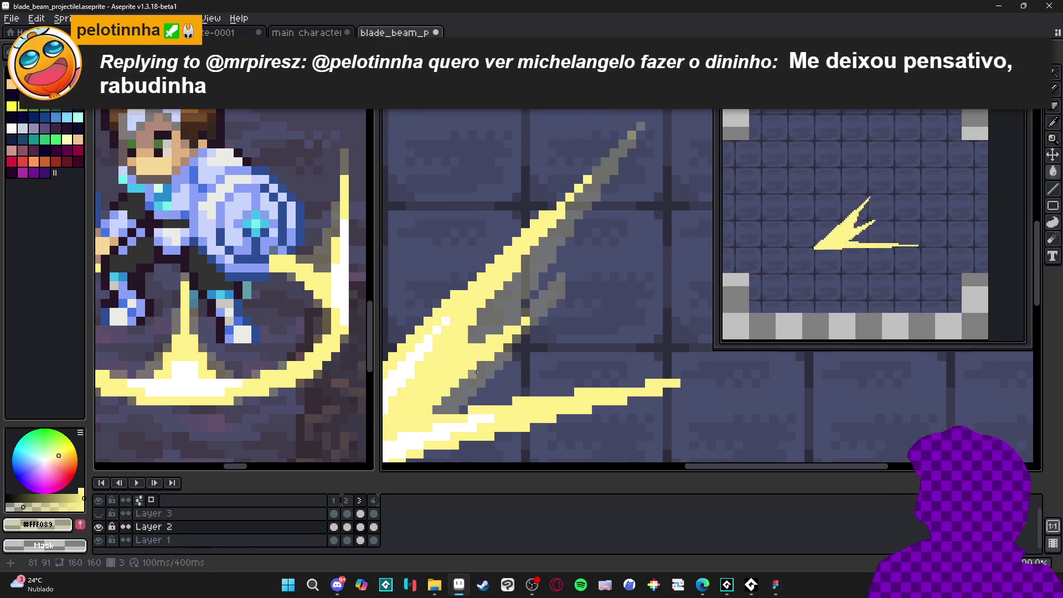
# Extend a gray trail rightward past the lower tip, adding pencil pixels at its end.
pyautogui.moveTo(476, 371); pyautogui.dragTo(679, 374)
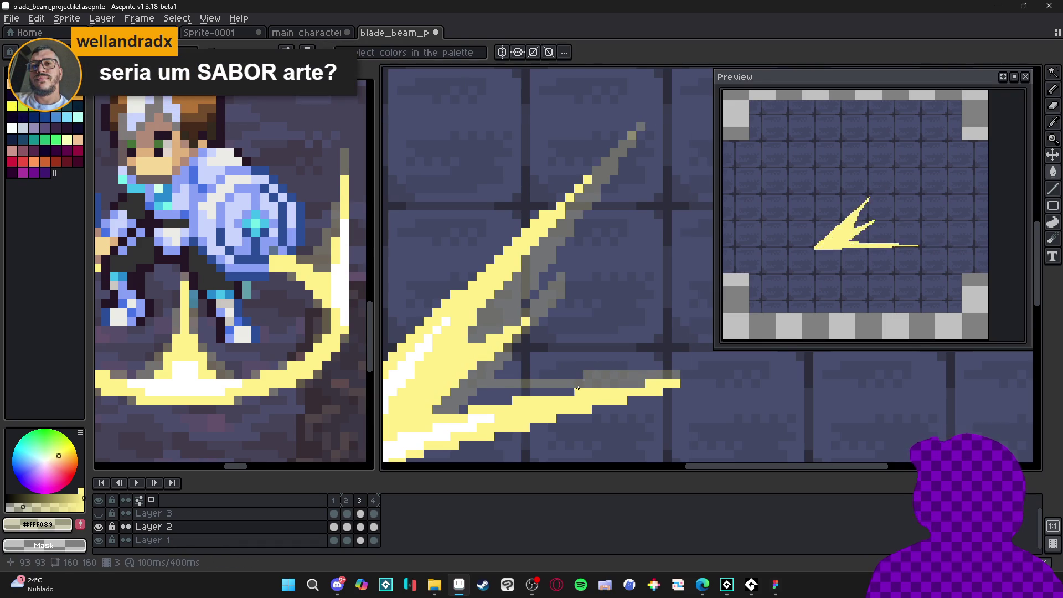
pyautogui.press('b')
pyautogui.moveTo(688, 381); pyautogui.dragTo(722, 382)
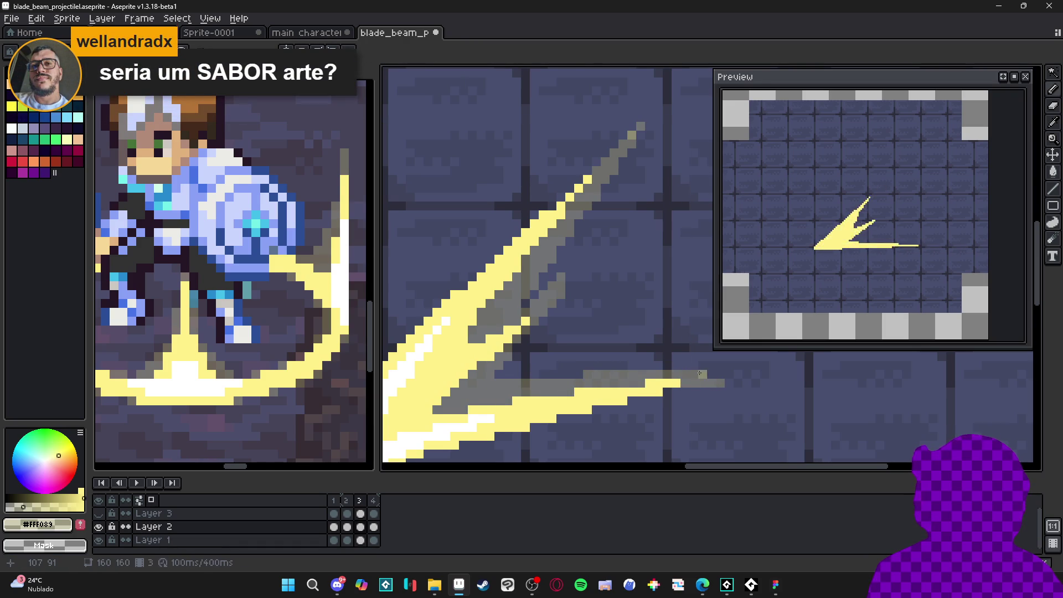
pyautogui.scroll(-2, 719, 370)
# Draw grey motion-trail streaks through the beam's lower tail, restoring accidentally erased grey pixels.
pyautogui.moveTo(720, 382); pyautogui.dragTo(596, 421)
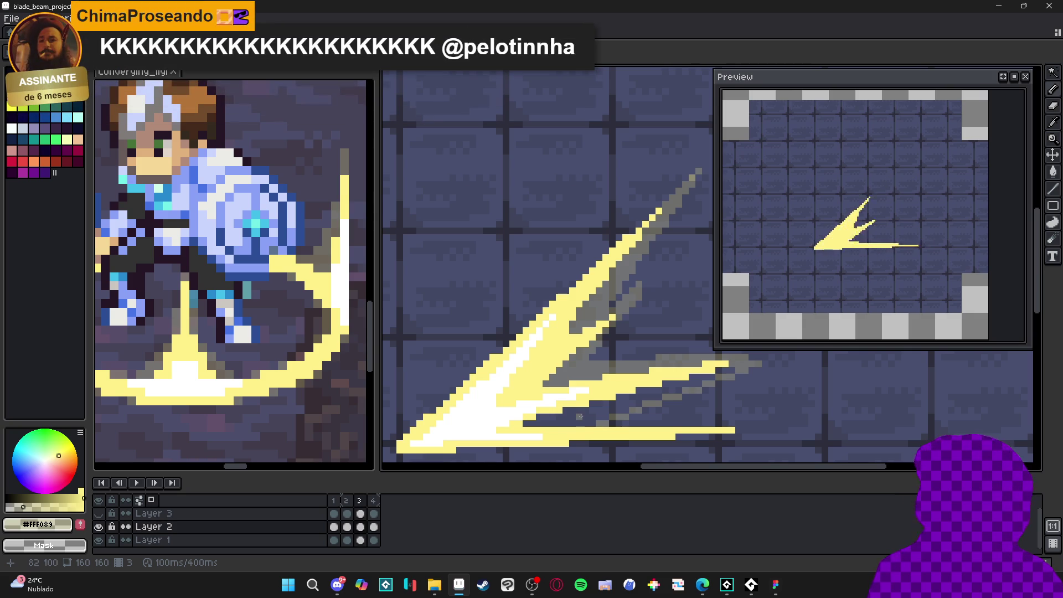
pyautogui.moveTo(591, 405); pyautogui.dragTo(510, 399)
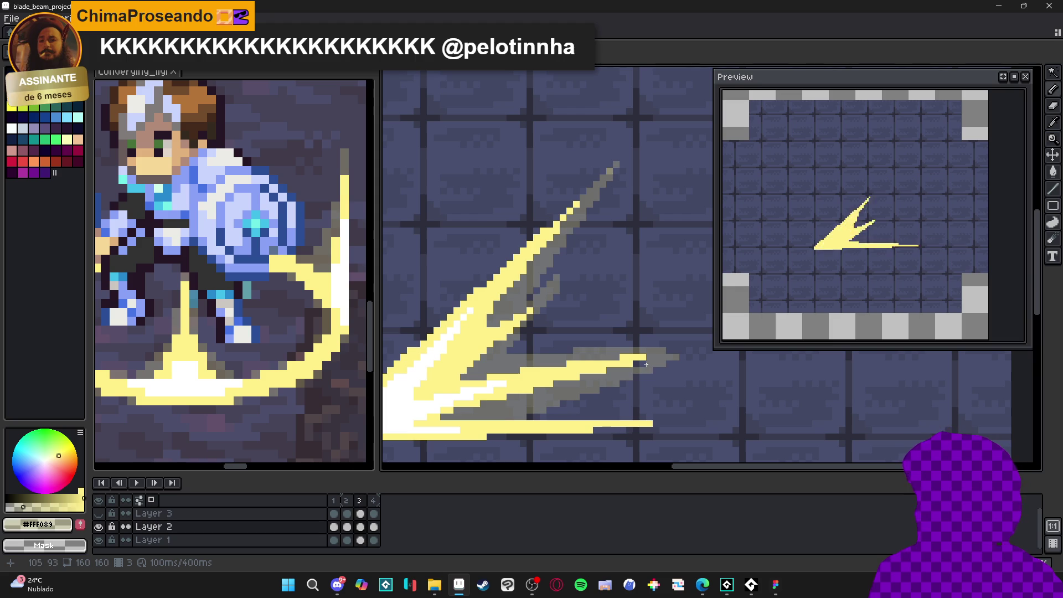
pyautogui.moveTo(653, 361)
pyautogui.mouseDown()
pyautogui.moveTo(584, 359)
pyautogui.moveTo(614, 359)
pyautogui.moveTo(596, 361)
pyautogui.mouseUp()
pyautogui.scroll(1, 623, 362)
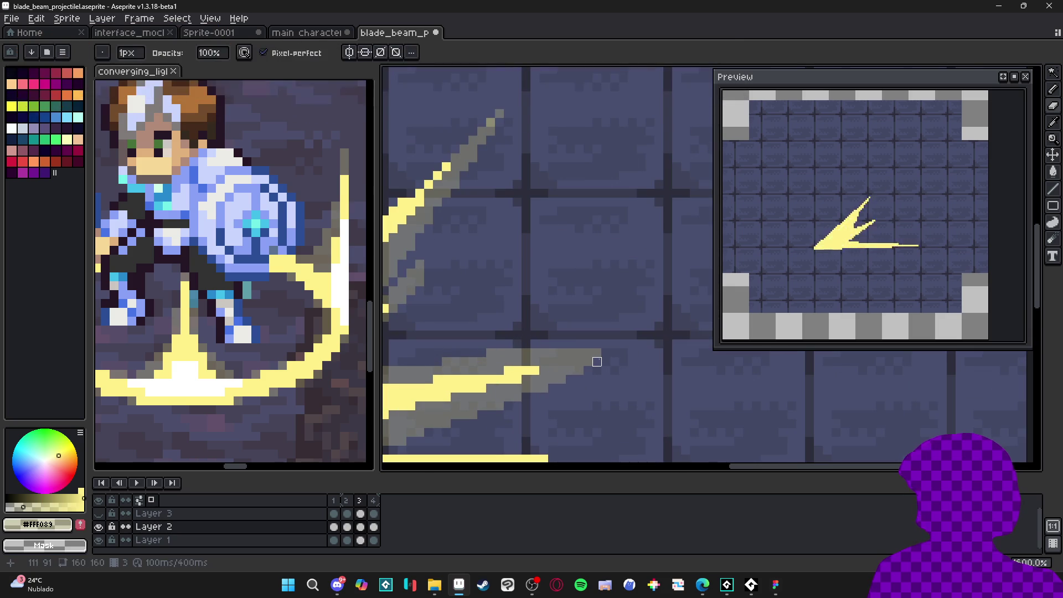
pyautogui.hotkey('ctrl', 'z')
pyautogui.scroll(-1, 601, 362)
pyautogui.scroll(-1, 602, 362)
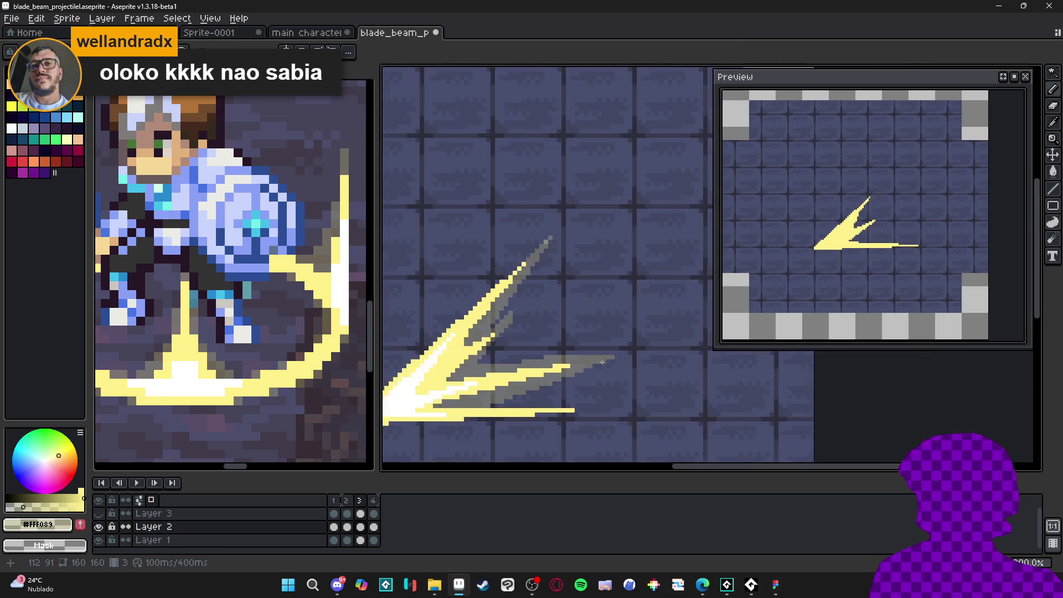
pyautogui.scroll(1, 517, 397)
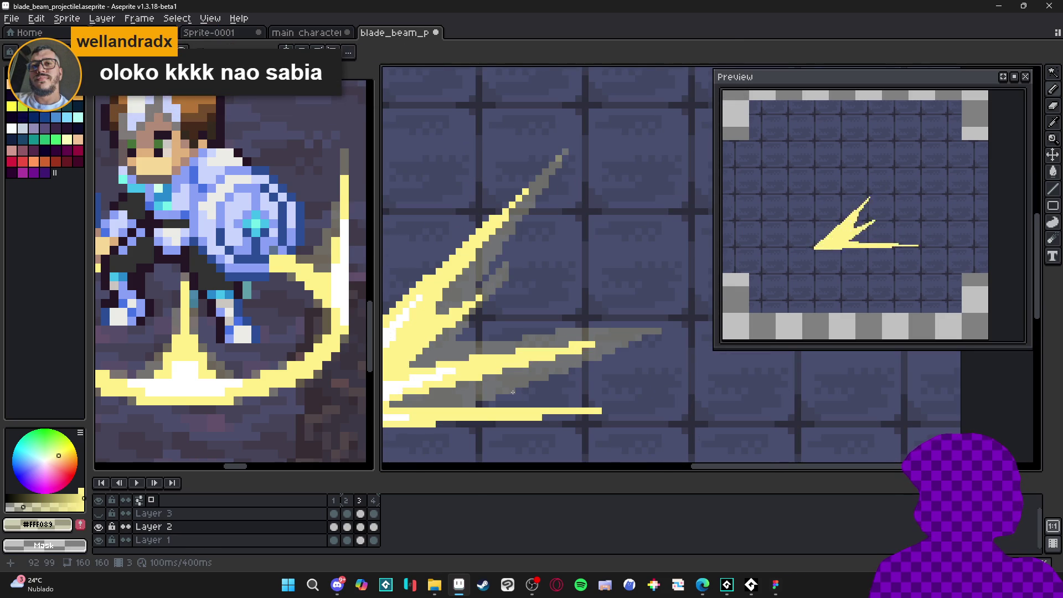
pyautogui.moveTo(497, 399); pyautogui.dragTo(628, 398)
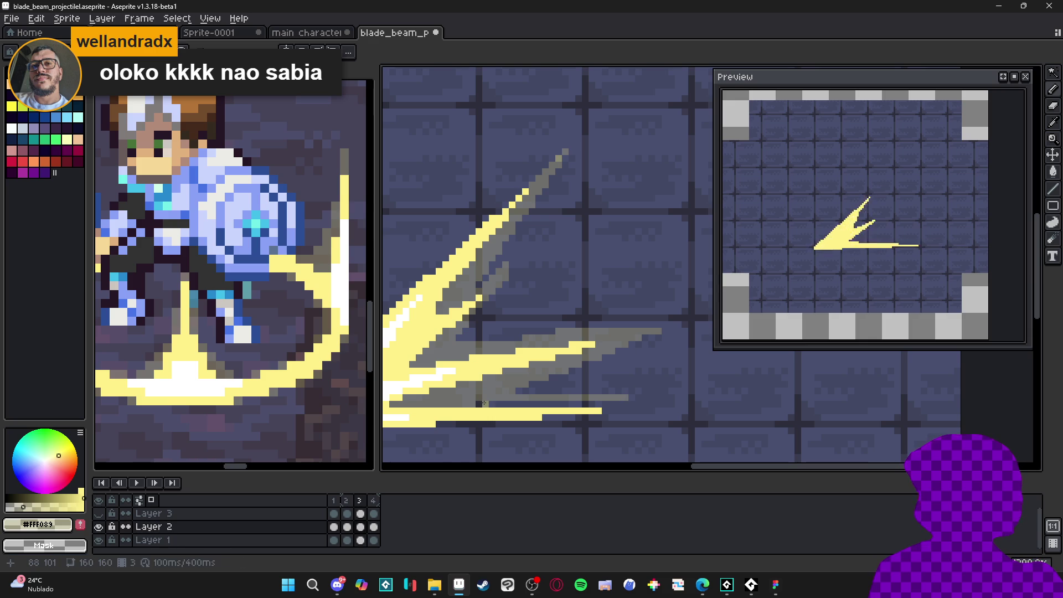
pyautogui.moveTo(481, 402); pyautogui.dragTo(645, 404)
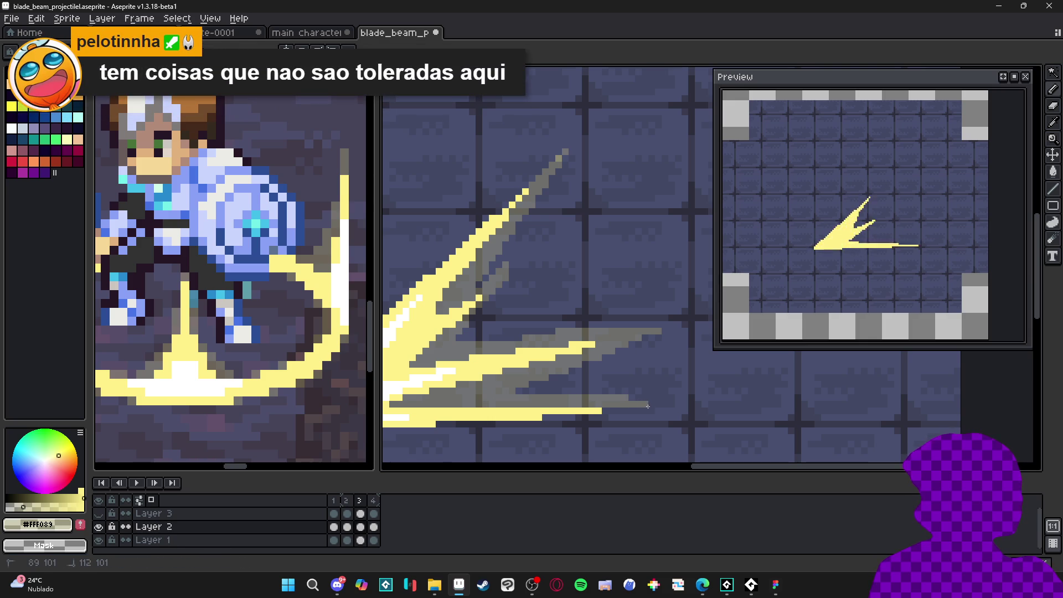
pyautogui.moveTo(604, 410)
pyautogui.mouseDown()
pyautogui.moveTo(679, 398)
pyautogui.moveTo(549, 394)
pyautogui.moveTo(628, 393)
pyautogui.mouseUp()
pyautogui.hscroll(-2, 665, 410)
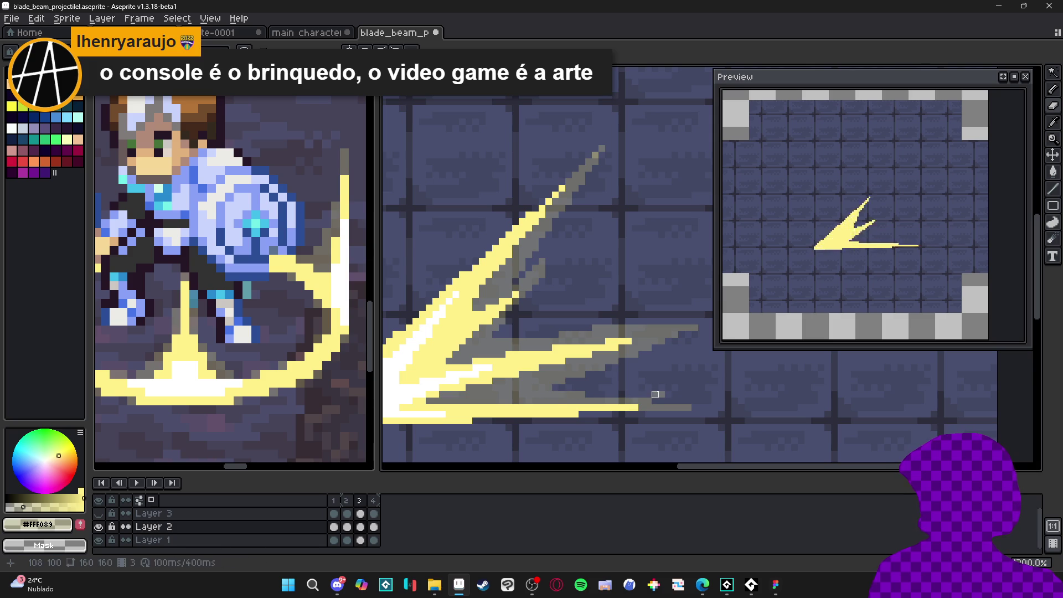
pyautogui.press('b')
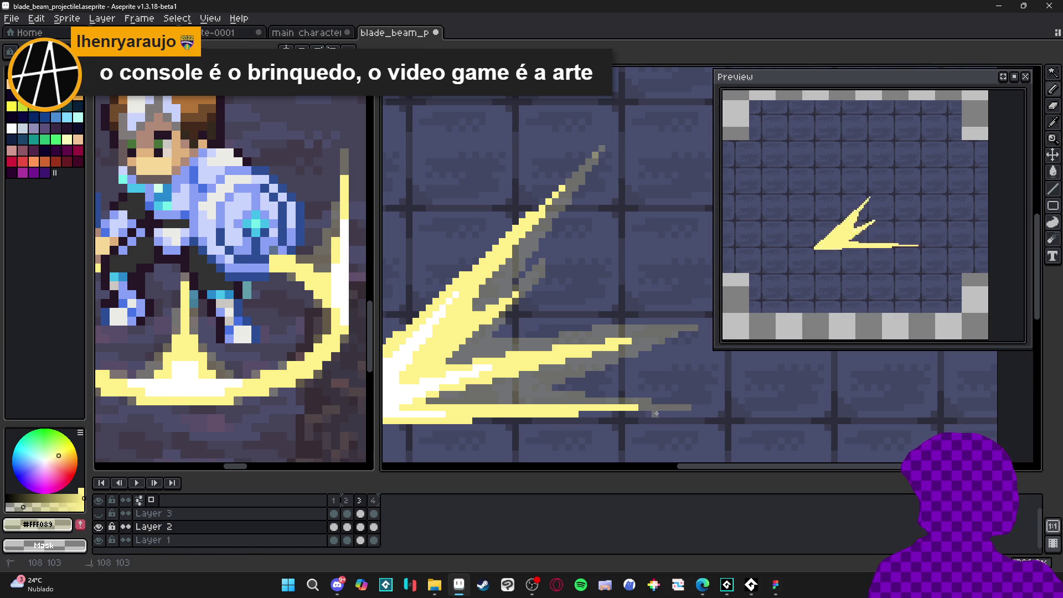
# Draw a yellow line along the beam's bottom edge.
pyautogui.hscroll(-5, 580, 414)
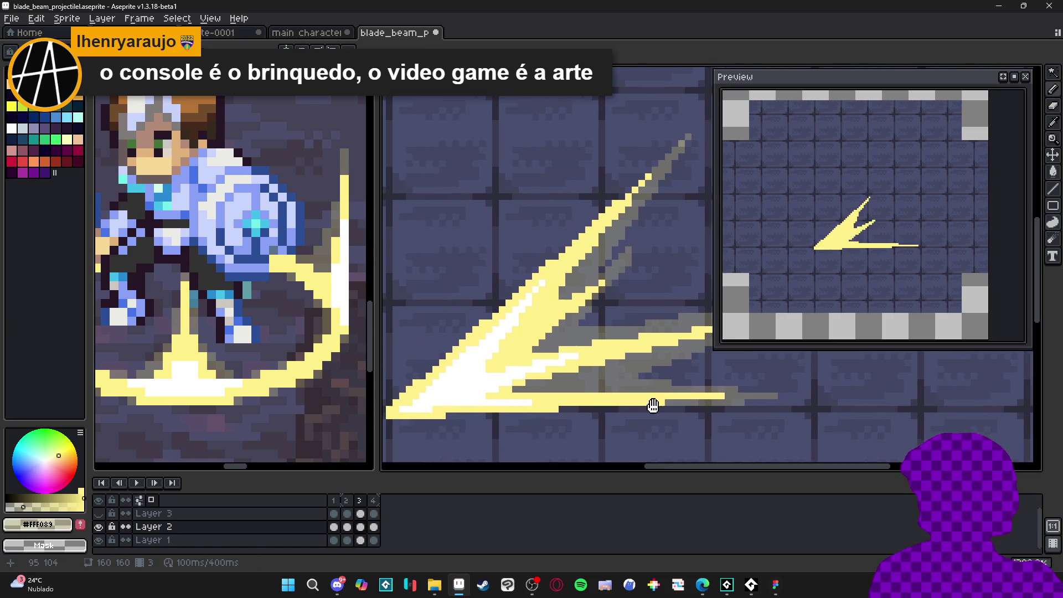
pyautogui.moveTo(687, 408); pyautogui.dragTo(560, 408)
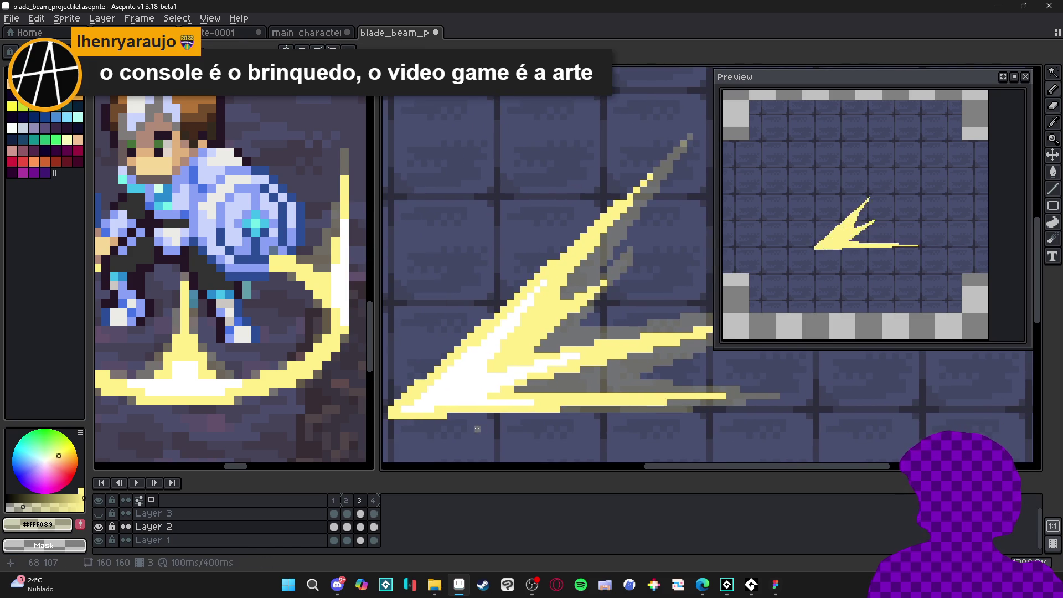
pyautogui.moveTo(464, 414); pyautogui.dragTo(621, 414)
pyautogui.scroll(-3, 609, 414)
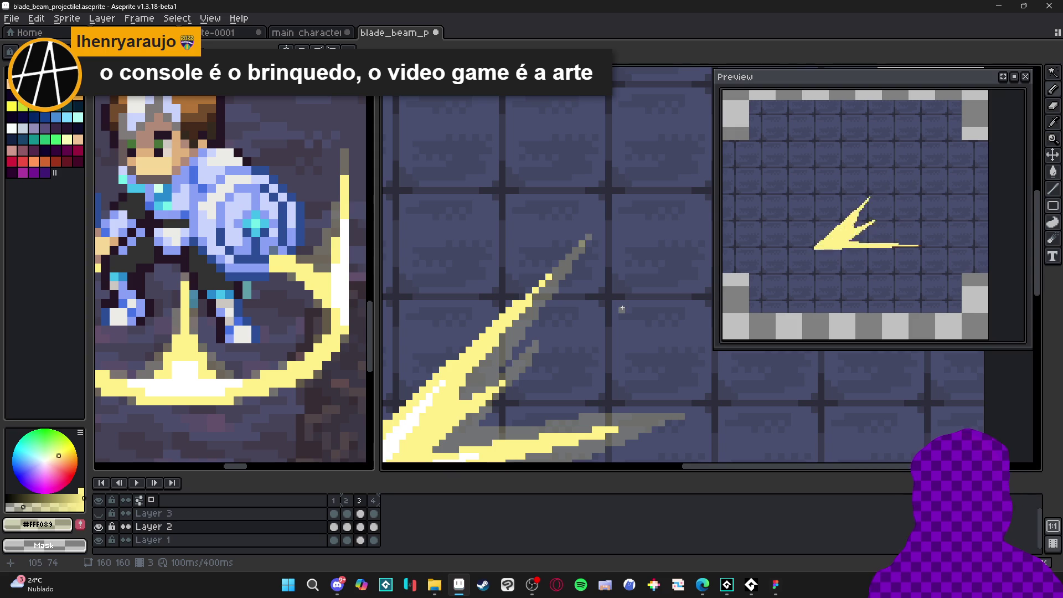
pyautogui.scroll(-2, 621, 308)
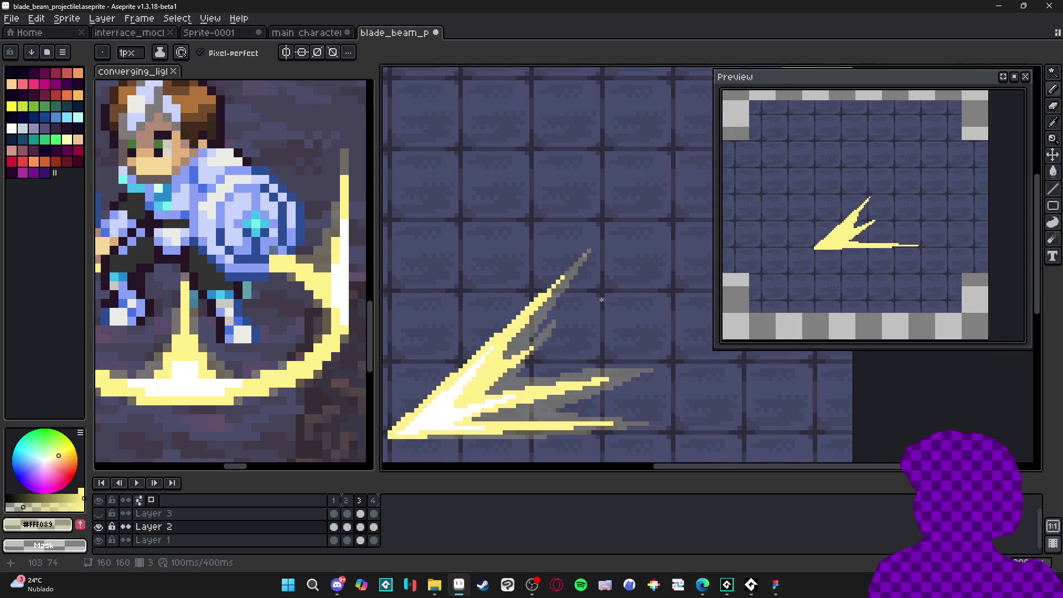
# Extend the grey tail further right with extra short grey lines.
pyautogui.scroll(4, 620, 328)
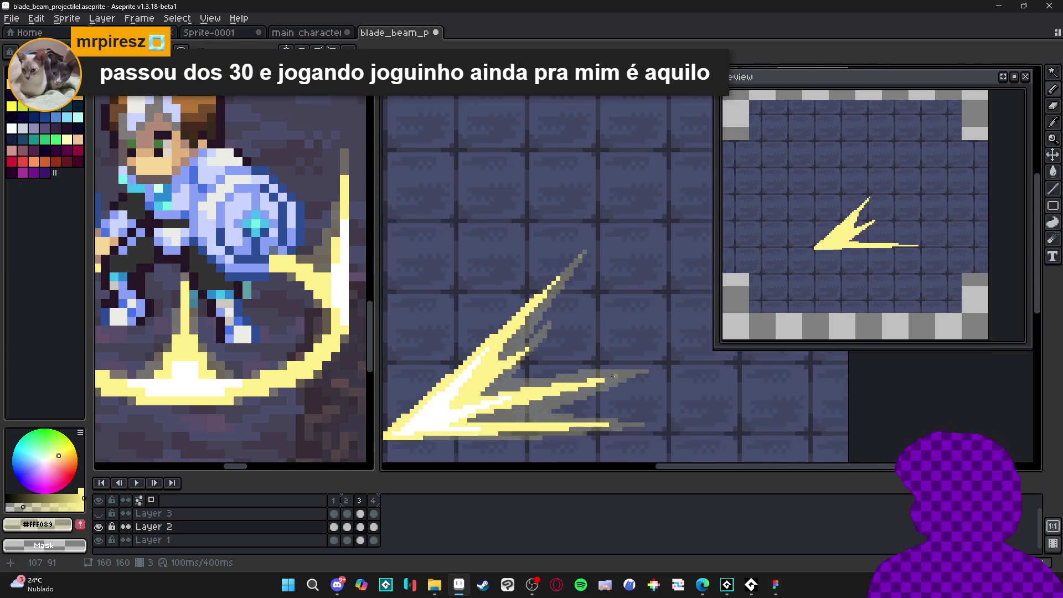
pyautogui.moveTo(604, 364); pyautogui.dragTo(685, 366)
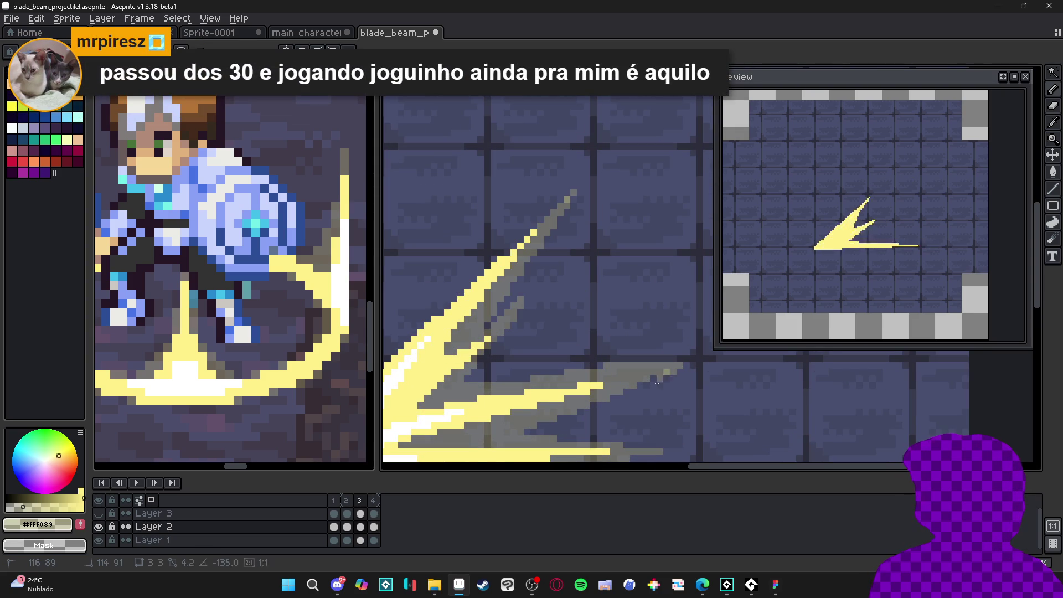
pyautogui.scroll(-2, 603, 374)
pyautogui.scroll(2, 567, 351)
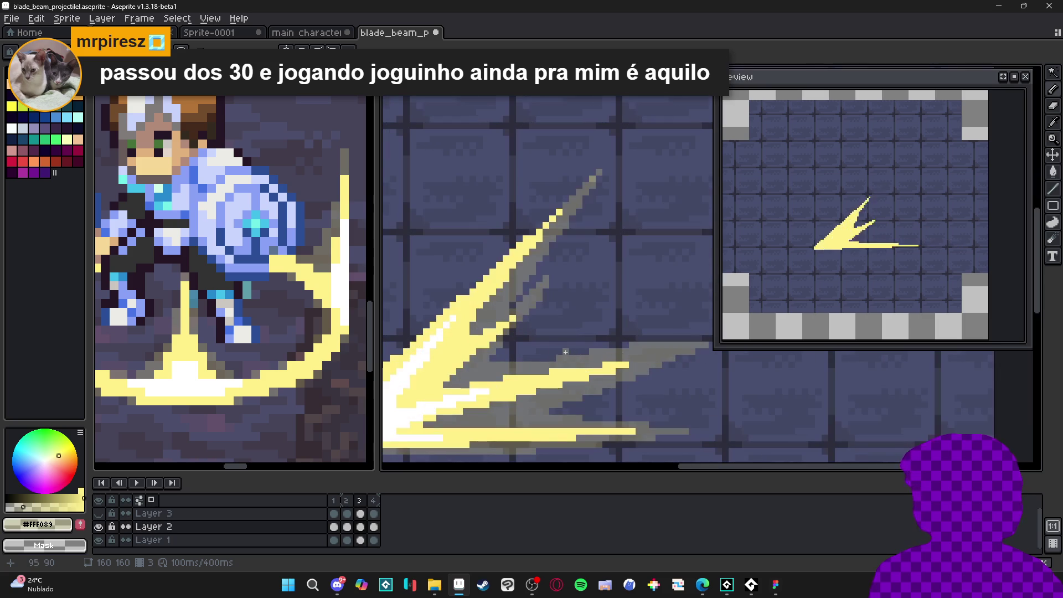
pyautogui.moveTo(573, 352); pyautogui.dragTo(578, 352)
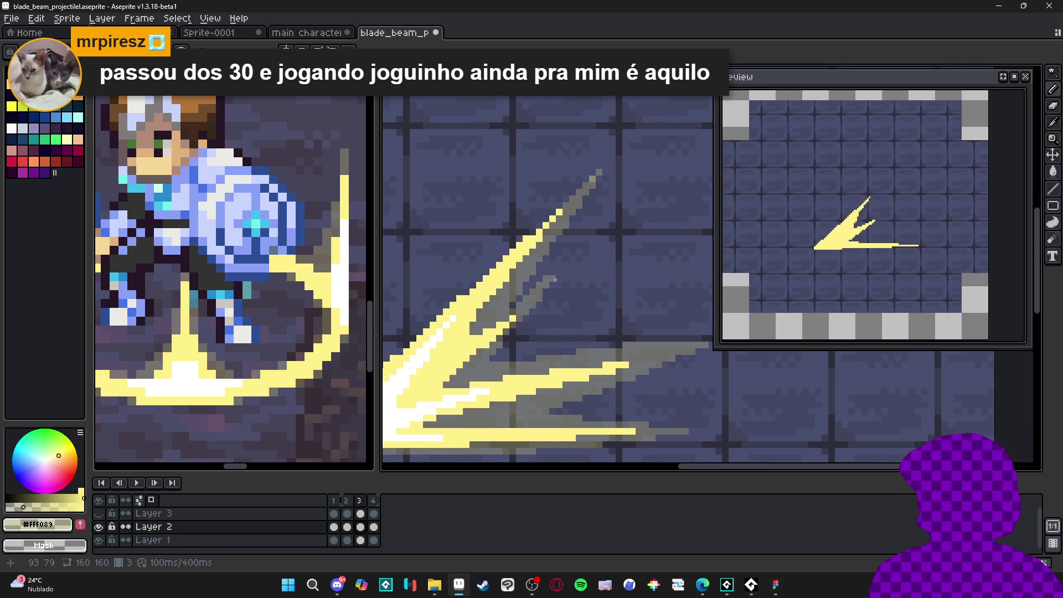
pyautogui.scroll(-3, 554, 333)
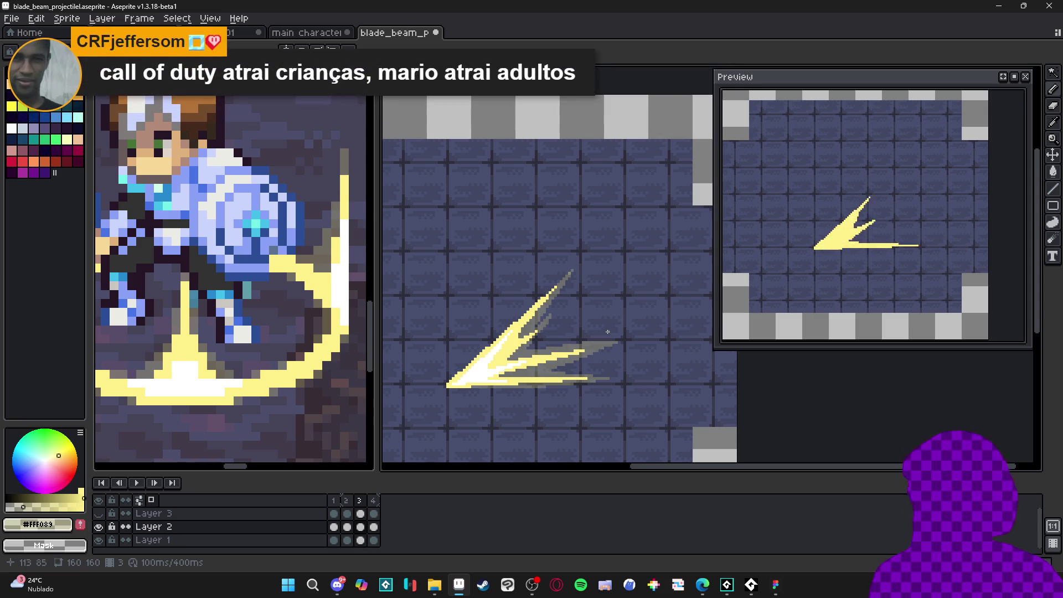
pyautogui.scroll(1, 596, 326)
pyautogui.moveTo(600, 348); pyautogui.dragTo(635, 349)
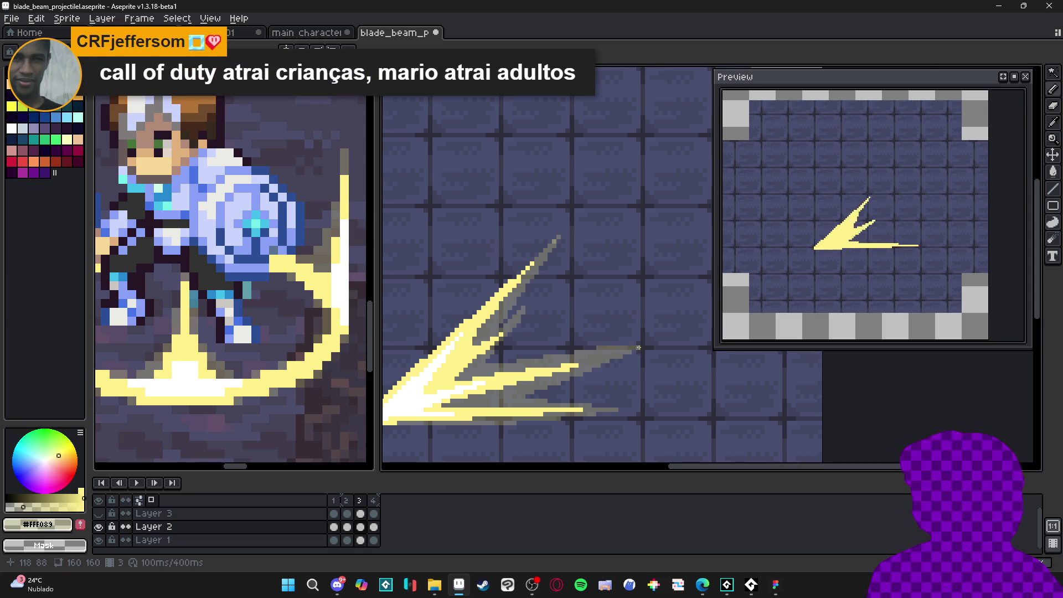
pyautogui.scroll(-1, 609, 357)
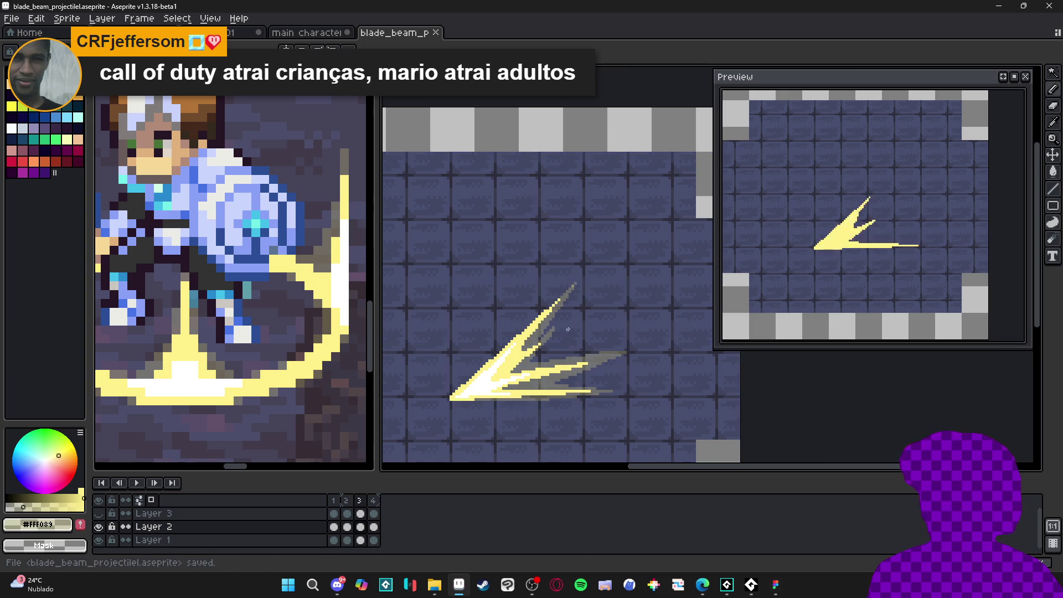
pyautogui.scroll(1, 545, 343)
pyautogui.scroll(1, 544, 347)
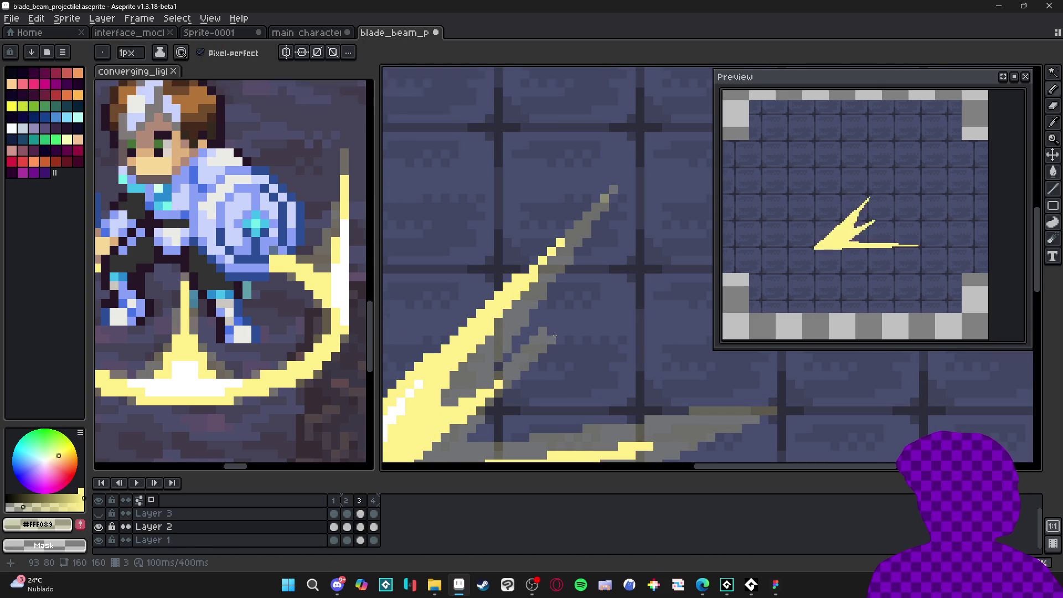
# Erase the stray grey pixels from the upper streak.
pyautogui.press('e')
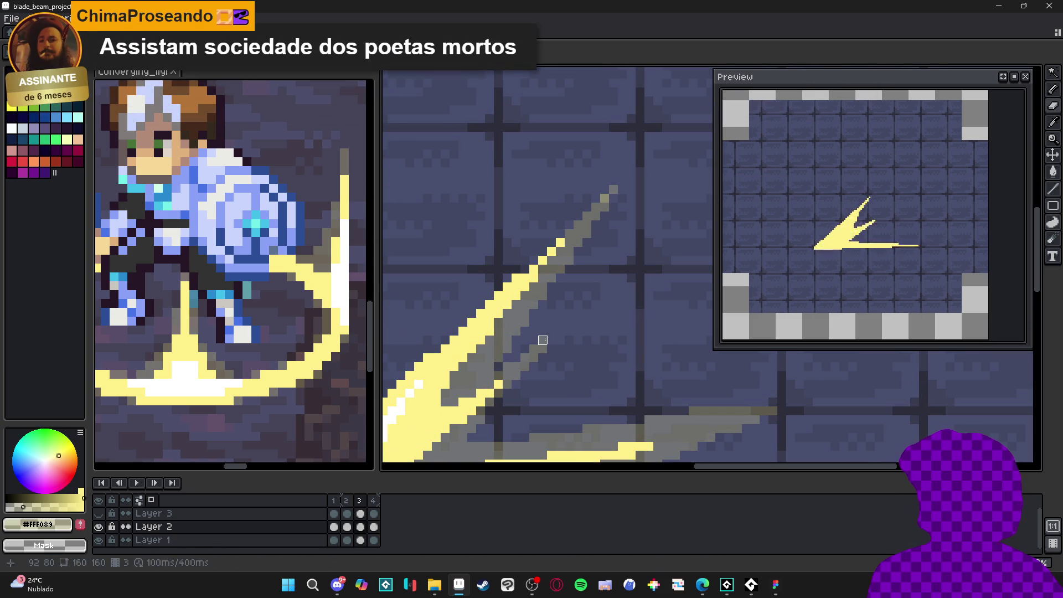
pyautogui.moveTo(531, 350); pyautogui.dragTo(543, 350)
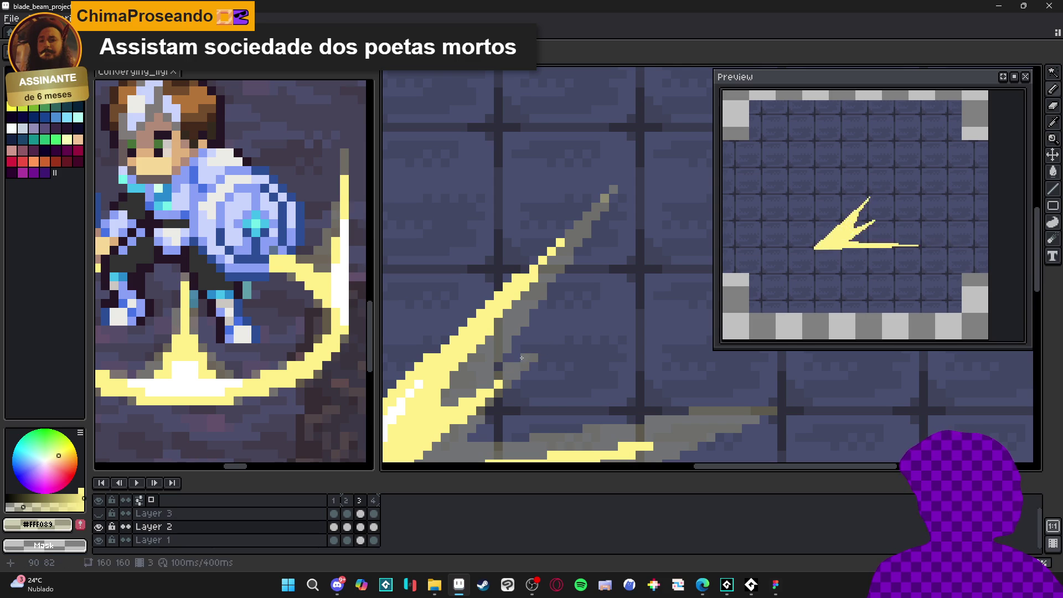
pyautogui.click(541, 347)
pyautogui.scroll(-4, 541, 347)
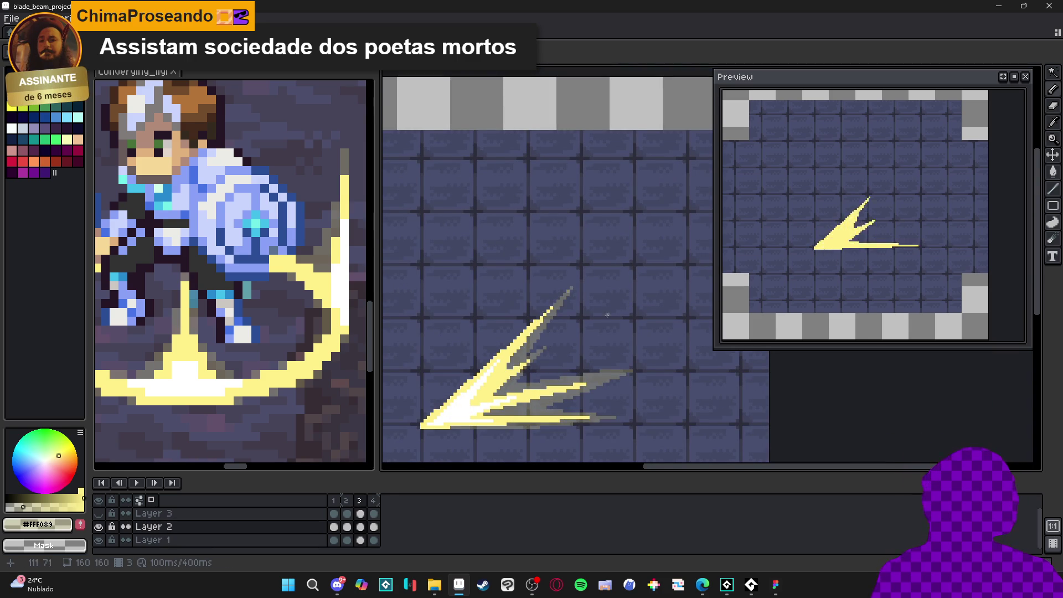
pyautogui.scroll(-1, 620, 312)
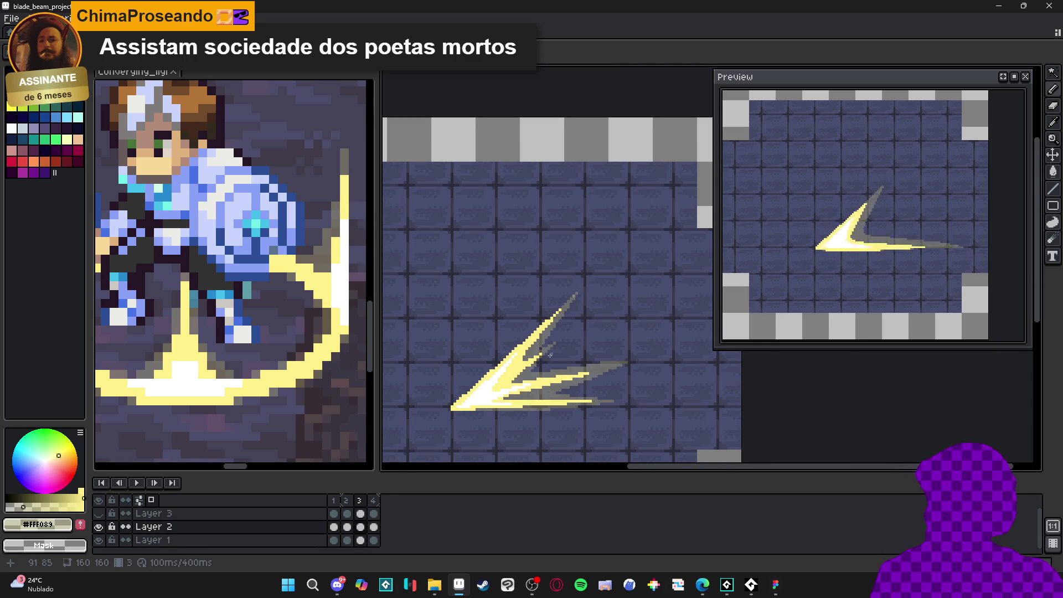
# Step through frames 2 and 3 to frame 4 and return to the Pencil.
pyautogui.click(347, 501)
pyautogui.click(361, 501)
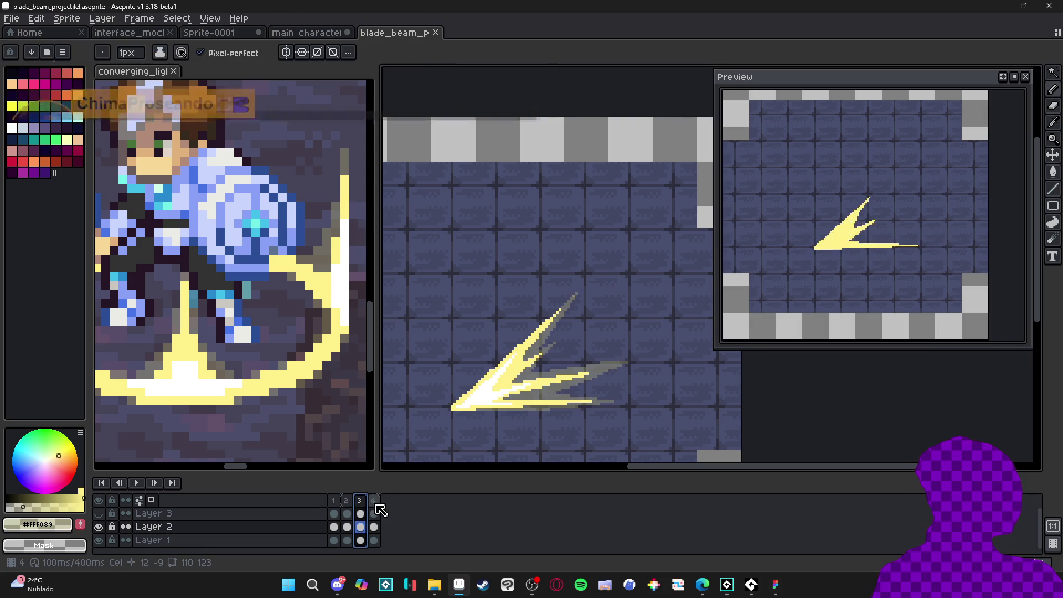
pyautogui.click(374, 501)
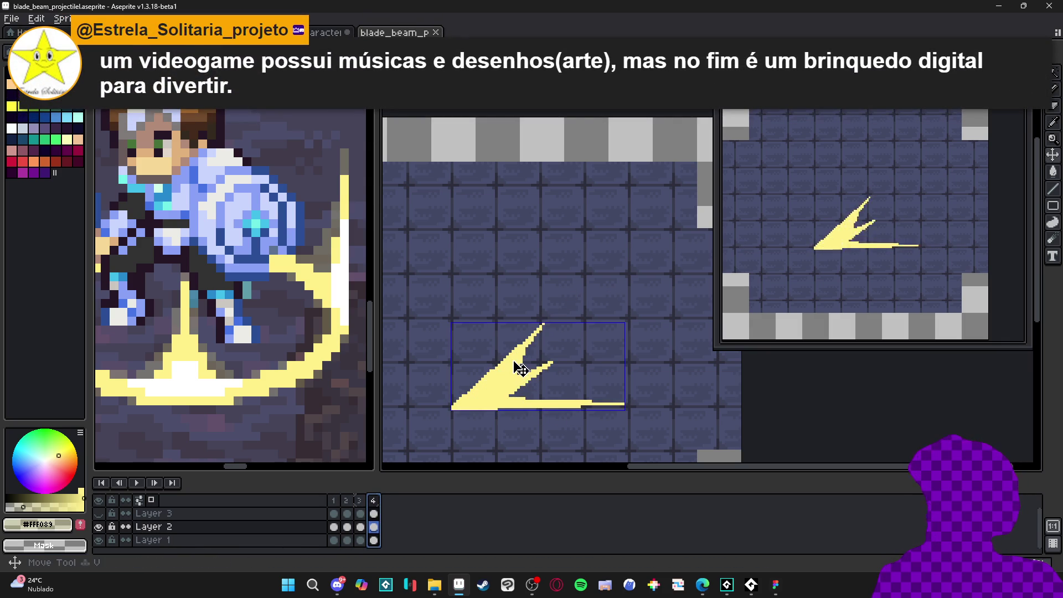
pyautogui.scroll(1, 517, 363)
pyautogui.press('b')
pyautogui.scroll(1, 524, 347)
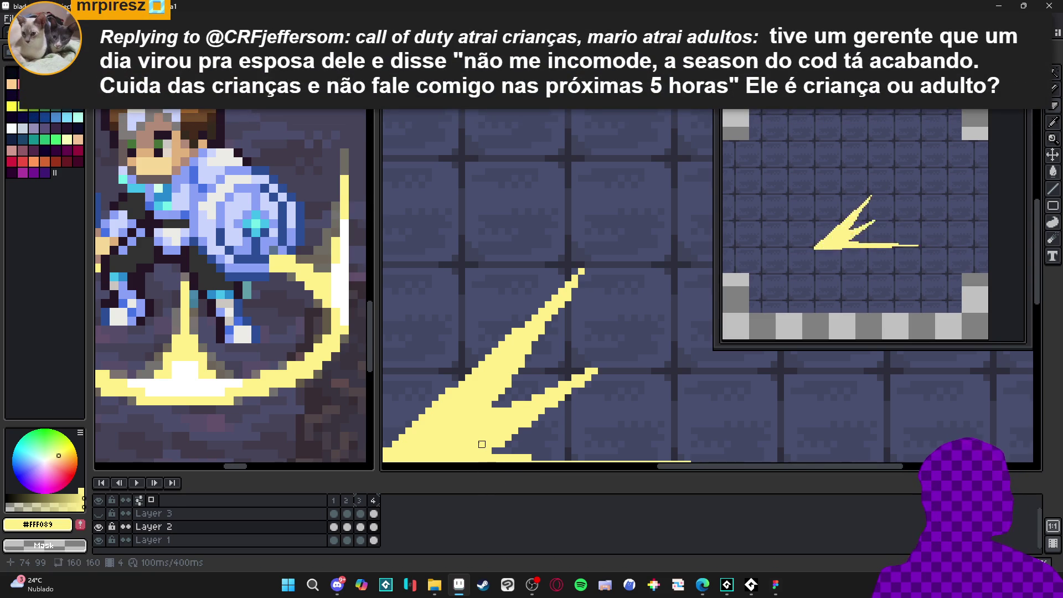
# Extend the blade tip up and to the right.
pyautogui.scroll(-3, 482, 442)
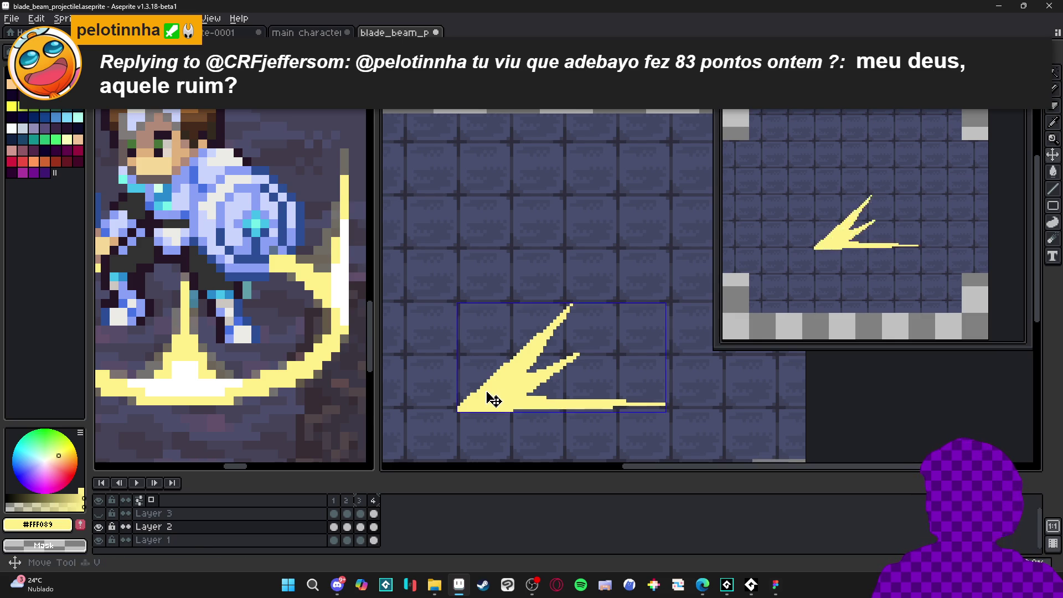
pyautogui.scroll(1, 483, 394)
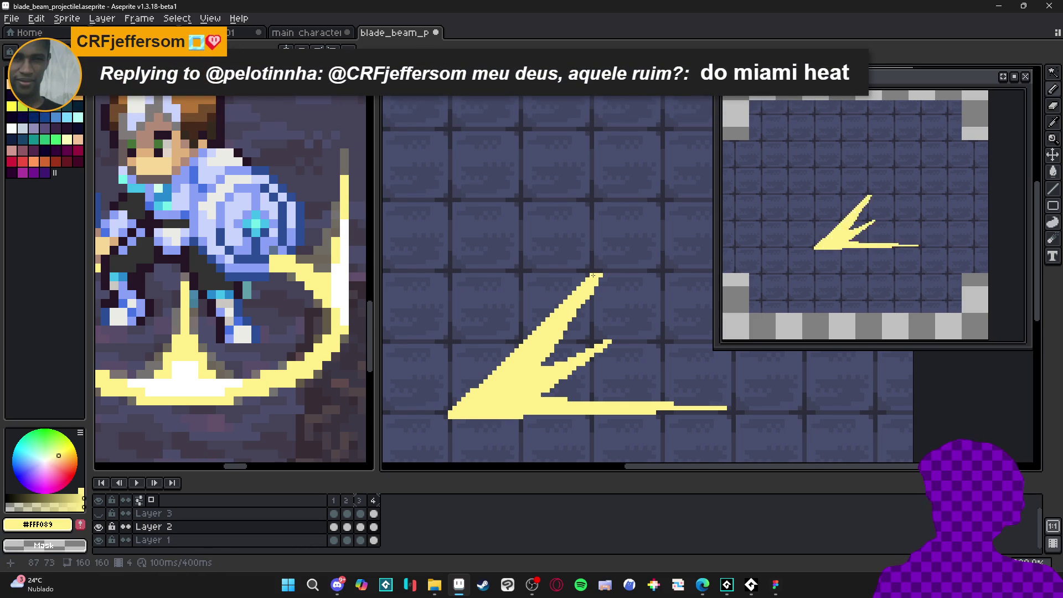
pyautogui.moveTo(608, 257); pyautogui.dragTo(602, 265)
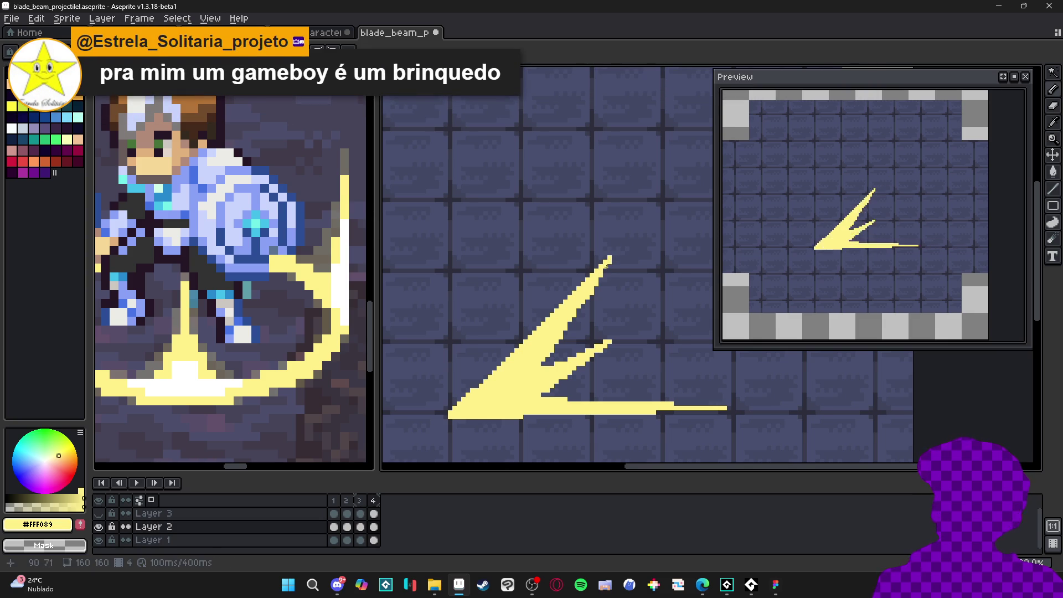
pyautogui.scroll(-2, 562, 349)
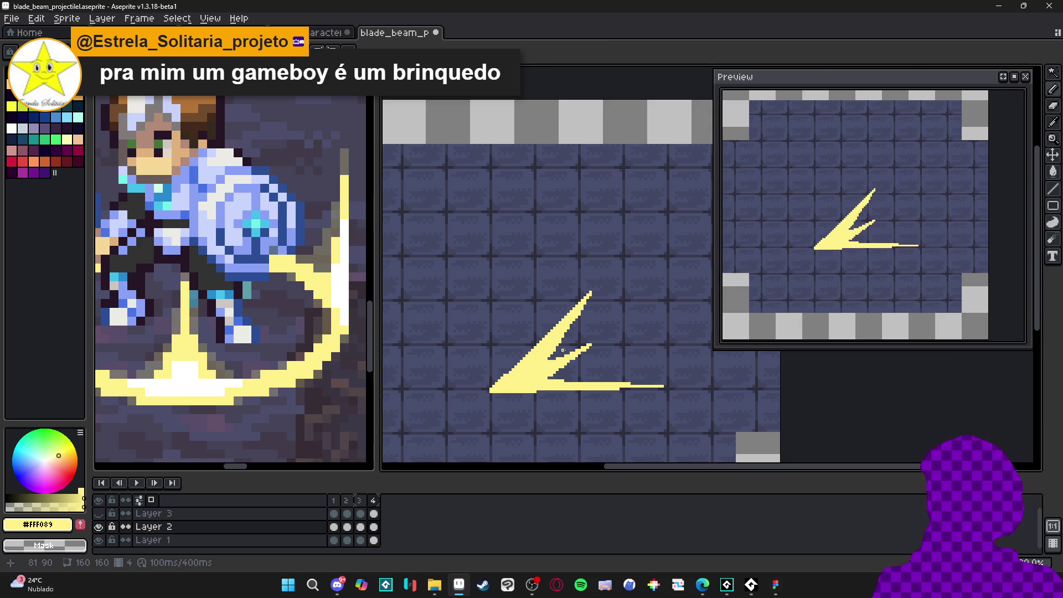
pyautogui.scroll(2, 562, 349)
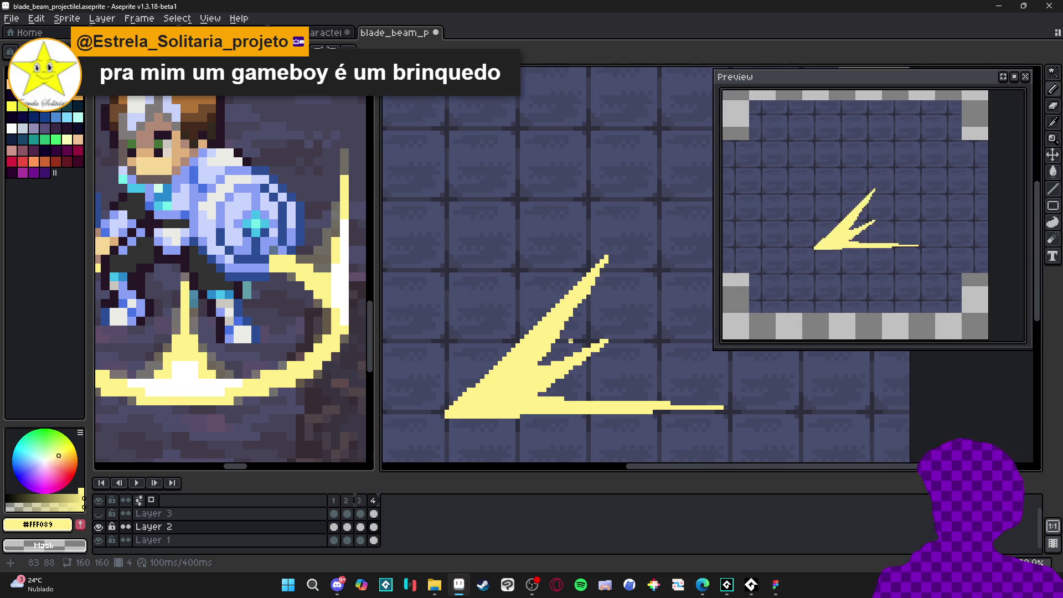
pyautogui.scroll(-1, 487, 401)
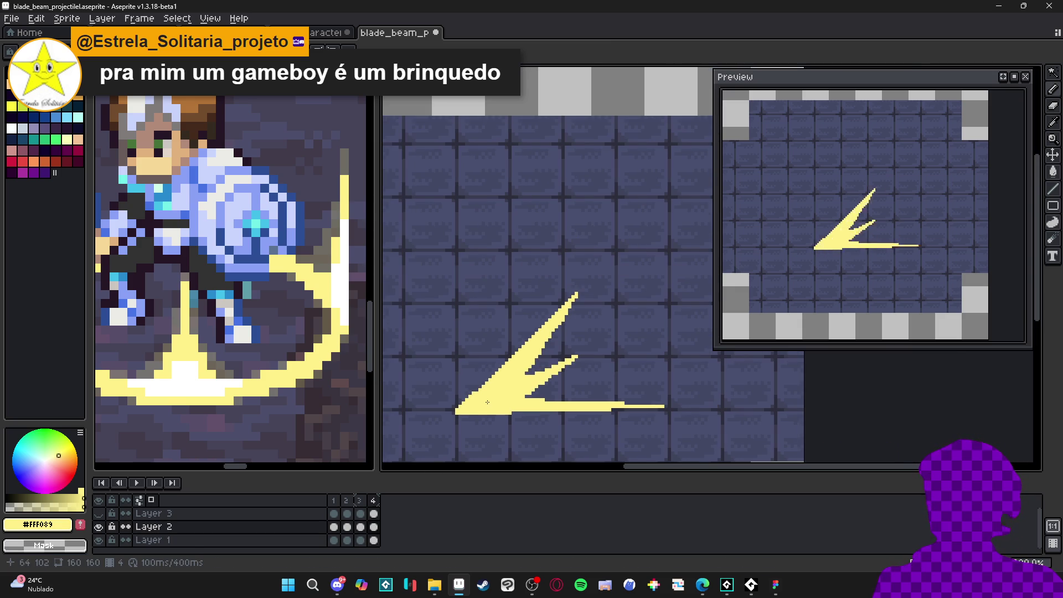
pyautogui.scroll(-1, 476, 415)
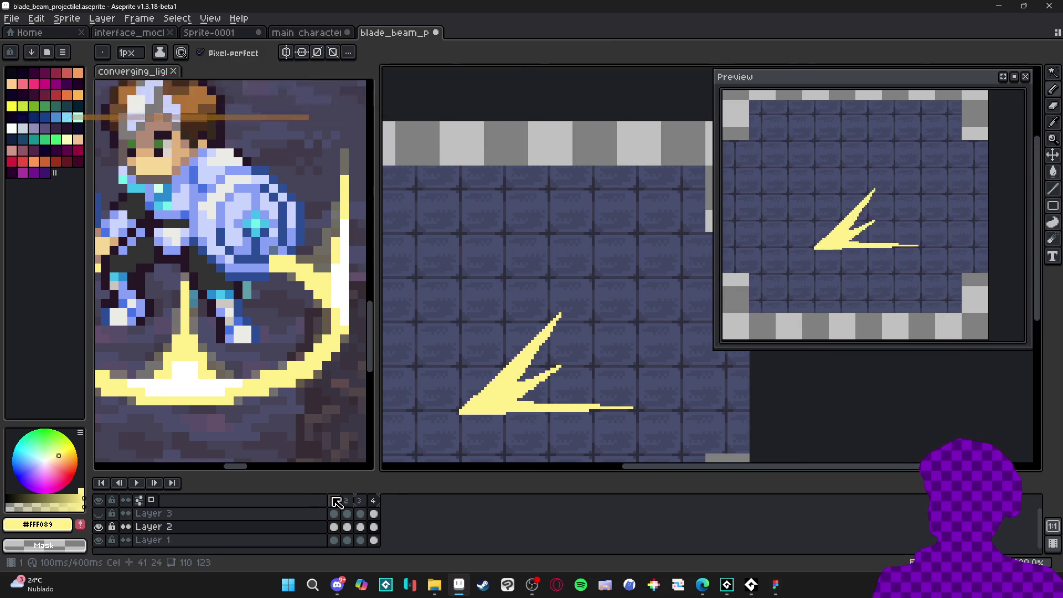
# Sample white #FFFFFF from the blade core and go to frame 4 via frame 3.
pyautogui.press('Right')
pyautogui.press('b')
pyautogui.keyDown('alt'); pyautogui.click(493, 407); pyautogui.keyUp('alt')
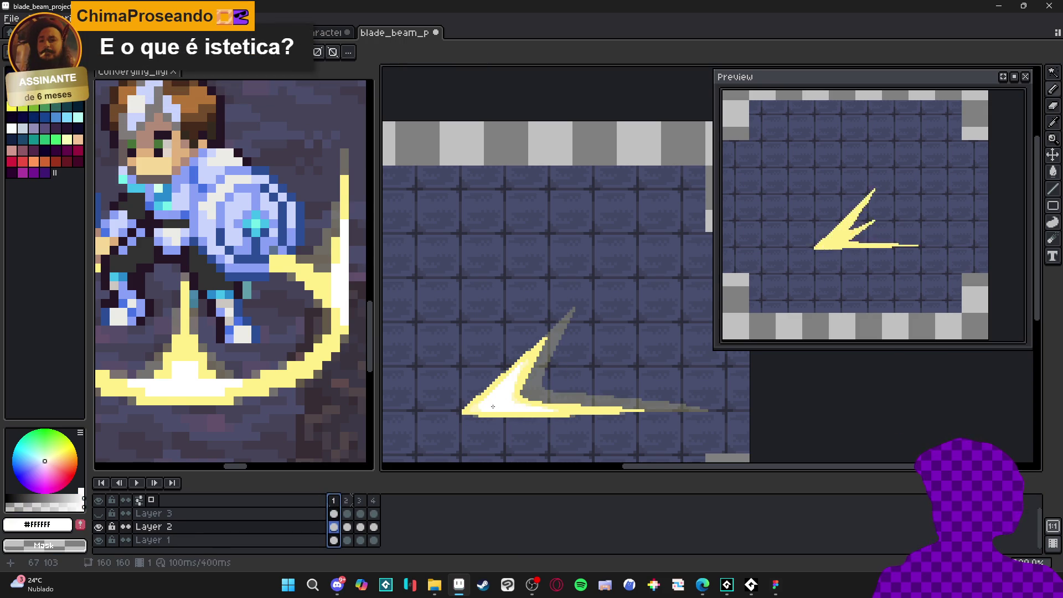
pyautogui.click(360, 500)
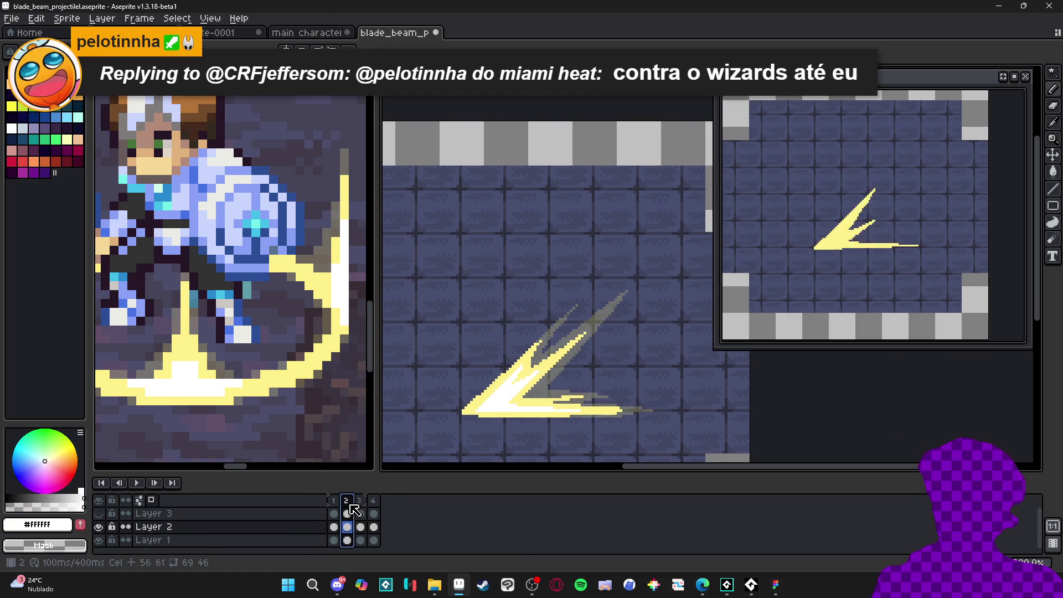
pyautogui.click(374, 501)
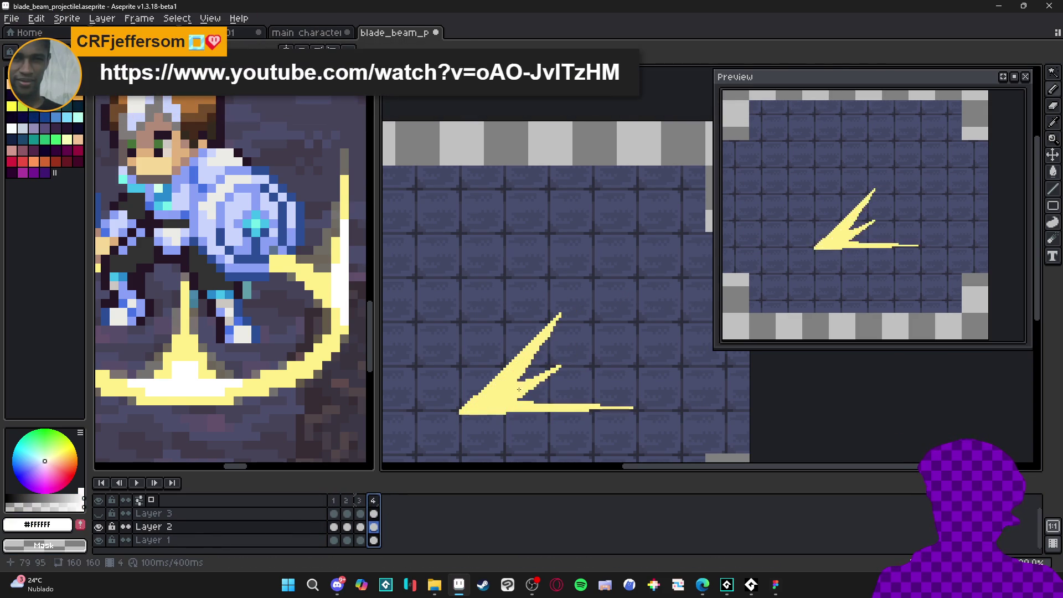
# Outline the blade's upper edge in white and fill the enclosed interior with white.
pyautogui.scroll(1, 446, 407)
pyautogui.scroll(1, 458, 413)
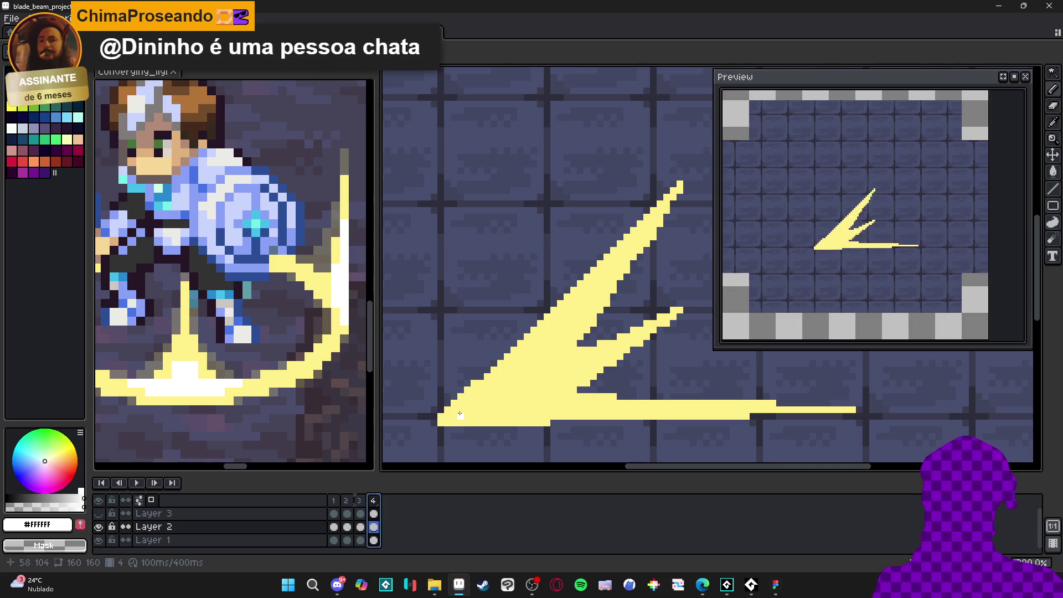
pyautogui.moveTo(459, 414)
pyautogui.mouseDown()
pyautogui.moveTo(581, 310)
pyautogui.moveTo(589, 290)
pyautogui.mouseUp()
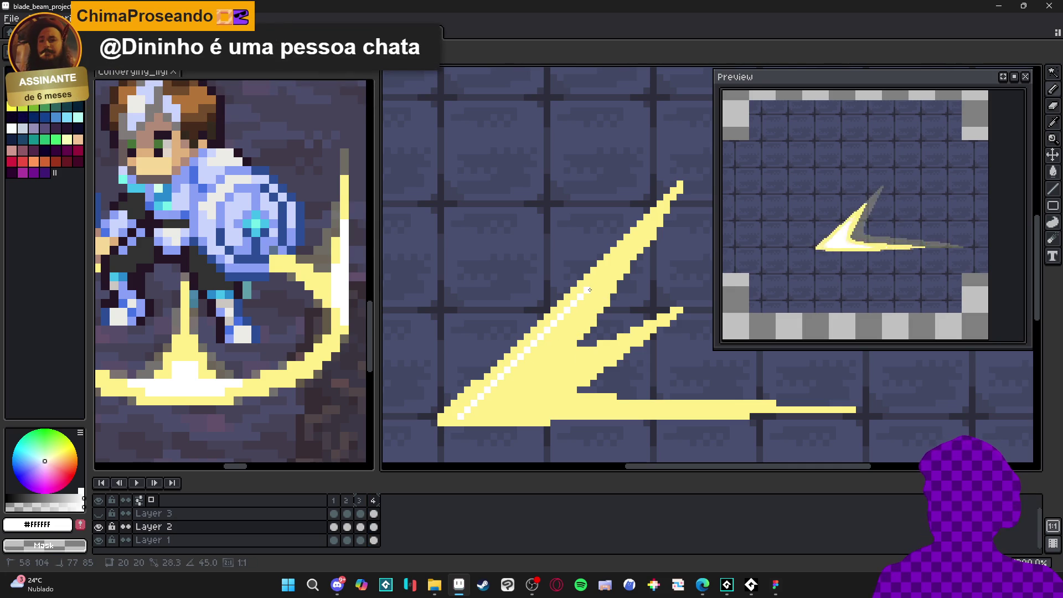
pyautogui.keyDown('shift'); pyautogui.click(518, 401); pyautogui.keyUp('shift')
pyautogui.hotkey('ctrl', 'z')
pyautogui.keyDown('shift'); pyautogui.click(529, 400); pyautogui.keyUp('shift')
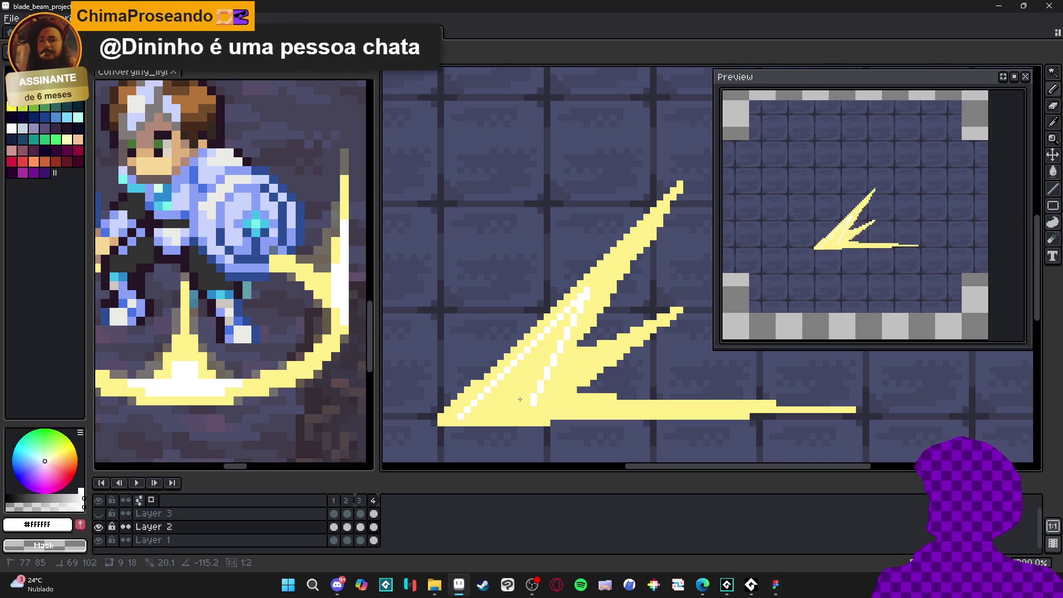
pyautogui.keyDown('shift'); pyautogui.click(482, 410); pyautogui.keyUp('shift')
pyautogui.hotkey('ctrl', 'z')
pyautogui.hotkey('ctrl', 'z')
pyautogui.hotkey('ctrl', 'z')
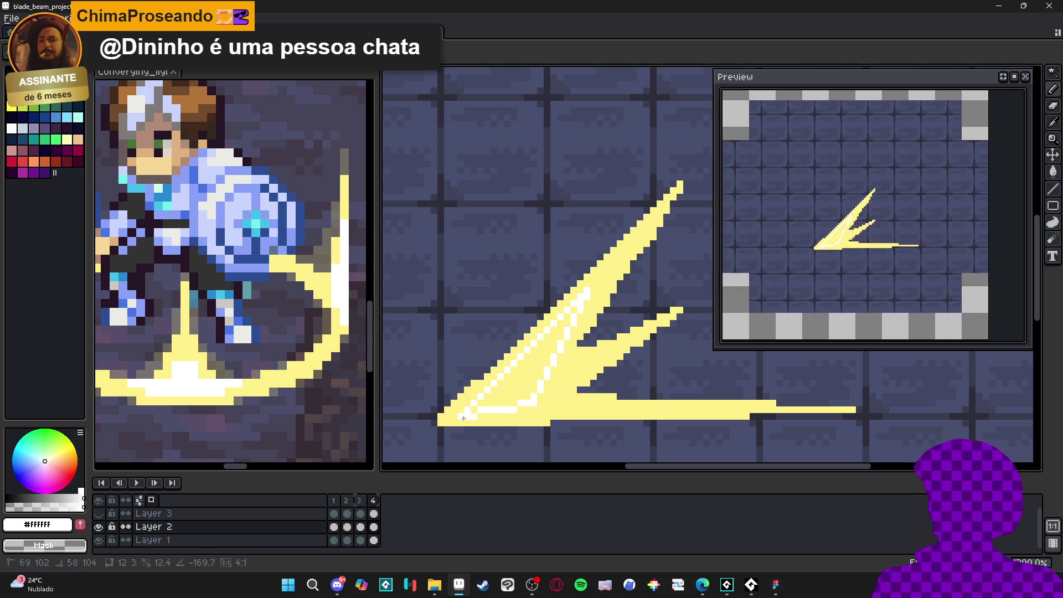
pyautogui.click(505, 391)
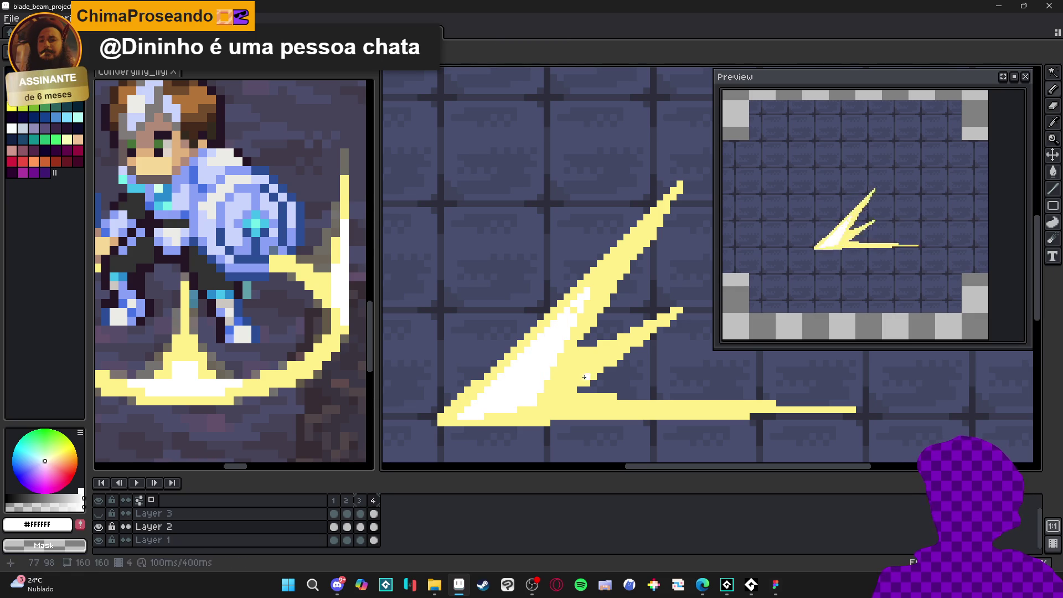
# Touch up white along the lower and inner diagonal edges plus beam pixels, then save.
pyautogui.keyDown('shift'); pyautogui.click(540, 403); pyautogui.keyUp('shift')
pyautogui.keyDown('alt'); pyautogui.click(586, 289); pyautogui.keyUp('alt')
pyautogui.scroll(1, 452, 422)
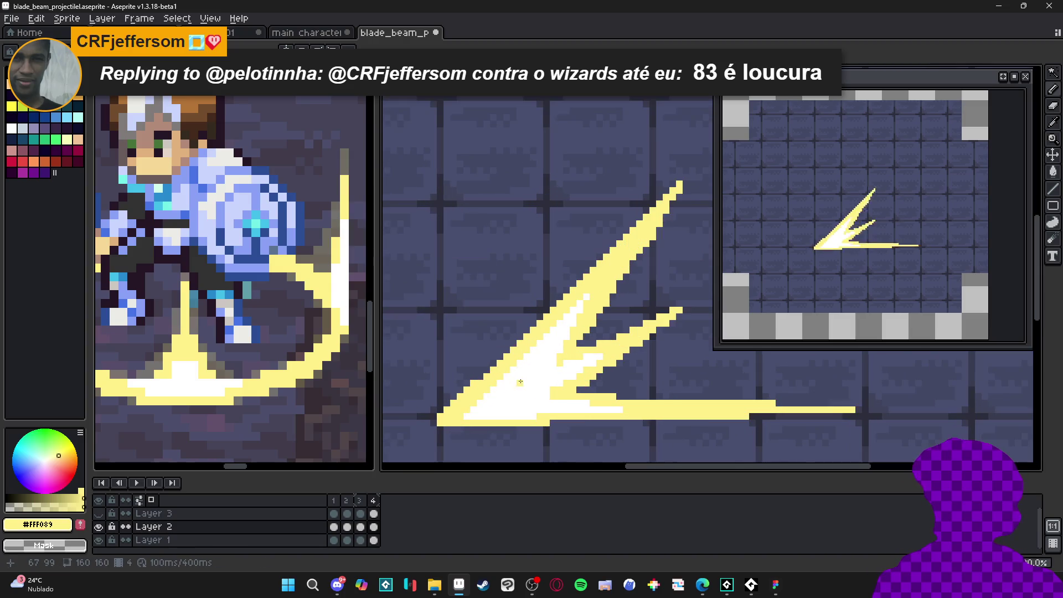
pyautogui.keyDown('alt'); pyautogui.click(457, 414); pyautogui.keyUp('alt')
pyautogui.moveTo(474, 398); pyautogui.dragTo(615, 268)
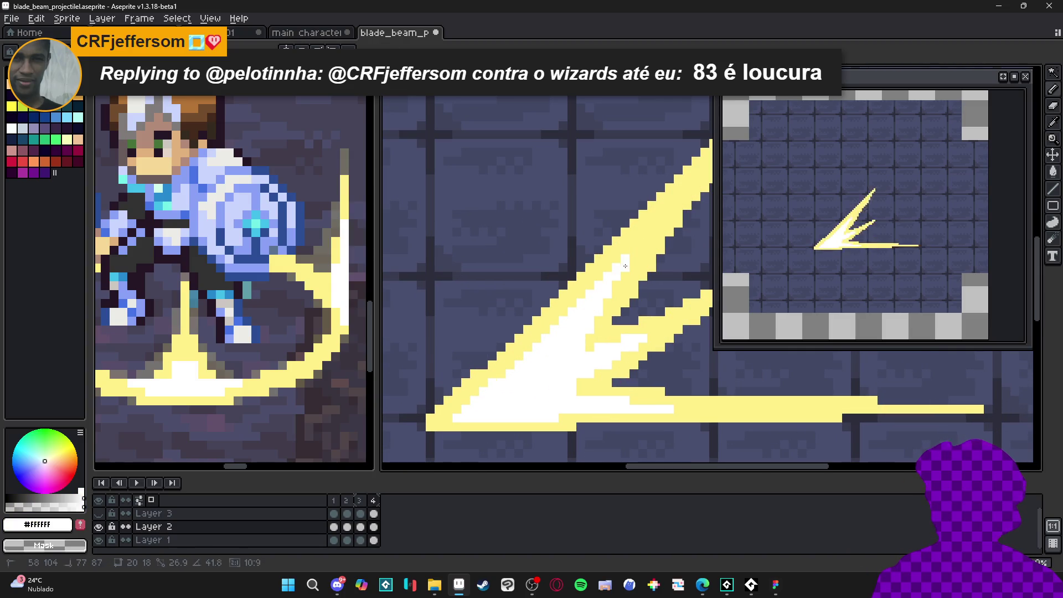
pyautogui.scroll(-1, 608, 270)
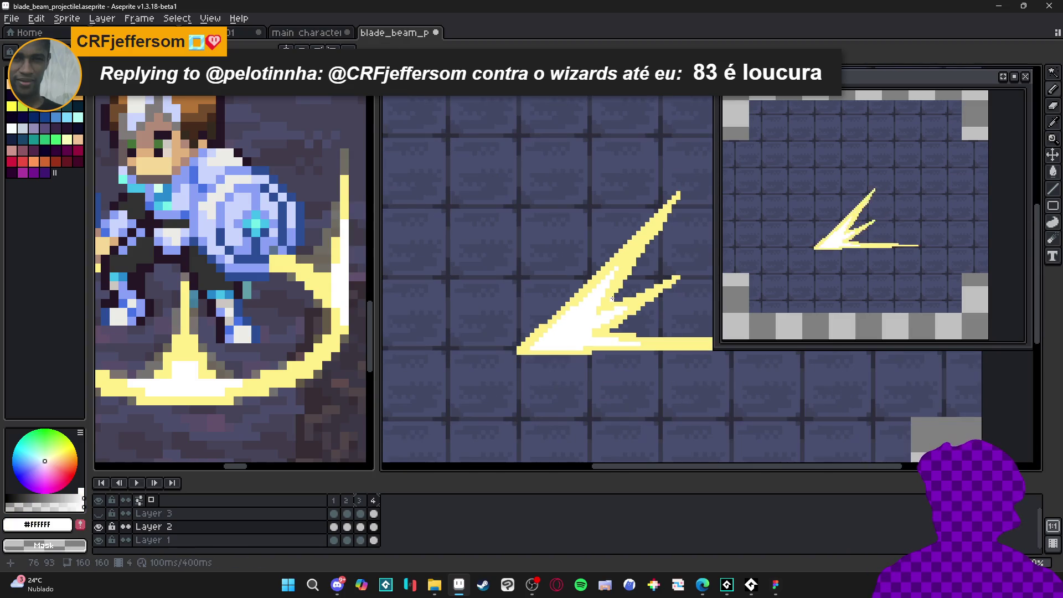
pyautogui.scroll(3, 609, 266)
pyautogui.click(620, 245)
pyautogui.click(625, 245)
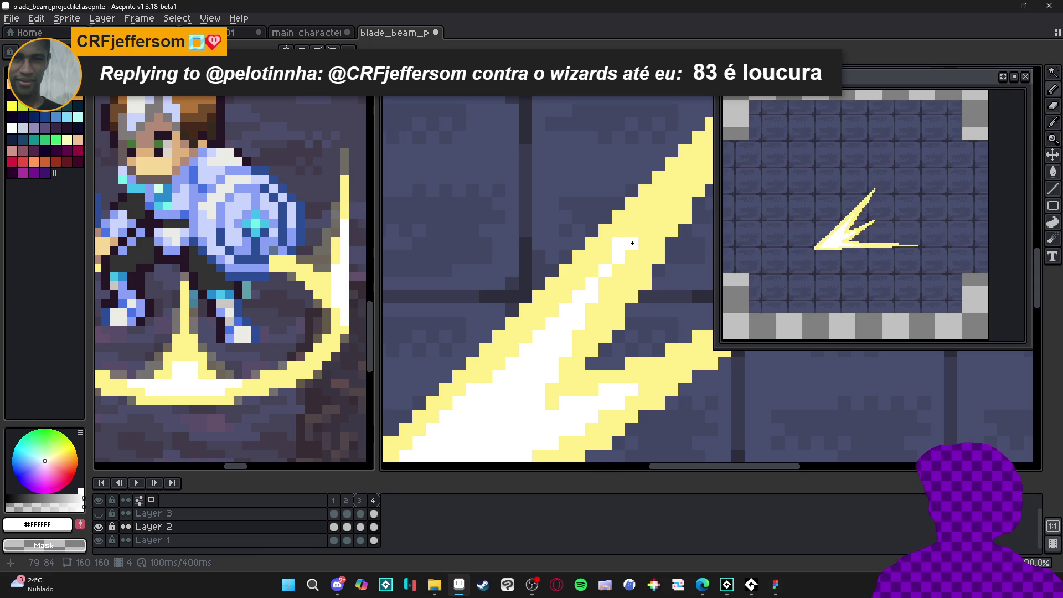
pyautogui.scroll(-3, 621, 252)
pyautogui.scroll(-1, 604, 287)
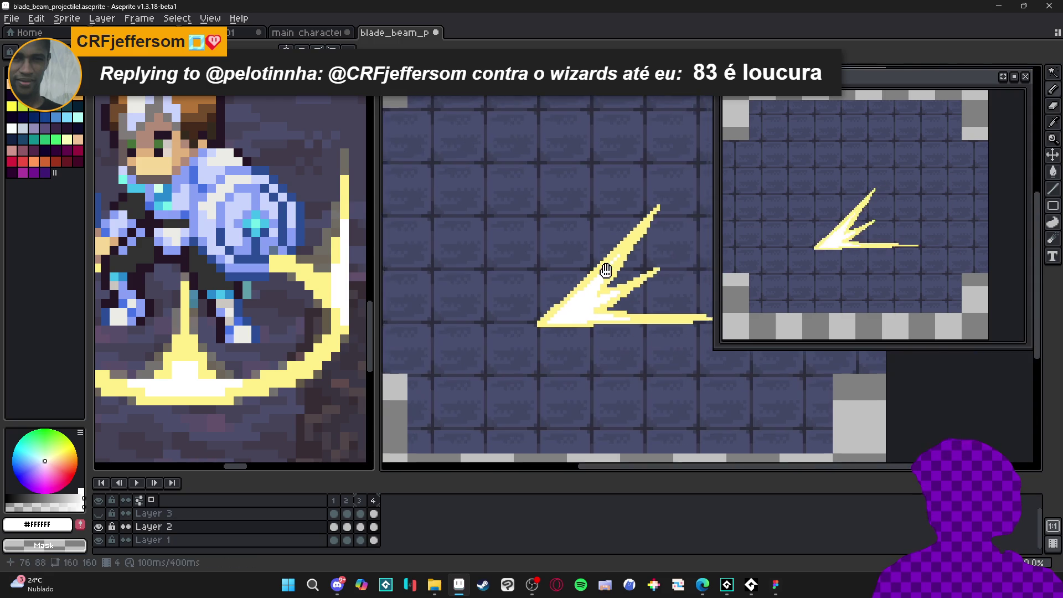
pyautogui.moveTo(603, 287); pyautogui.dragTo(545, 318)
pyautogui.hotkey('ctrl', 's')
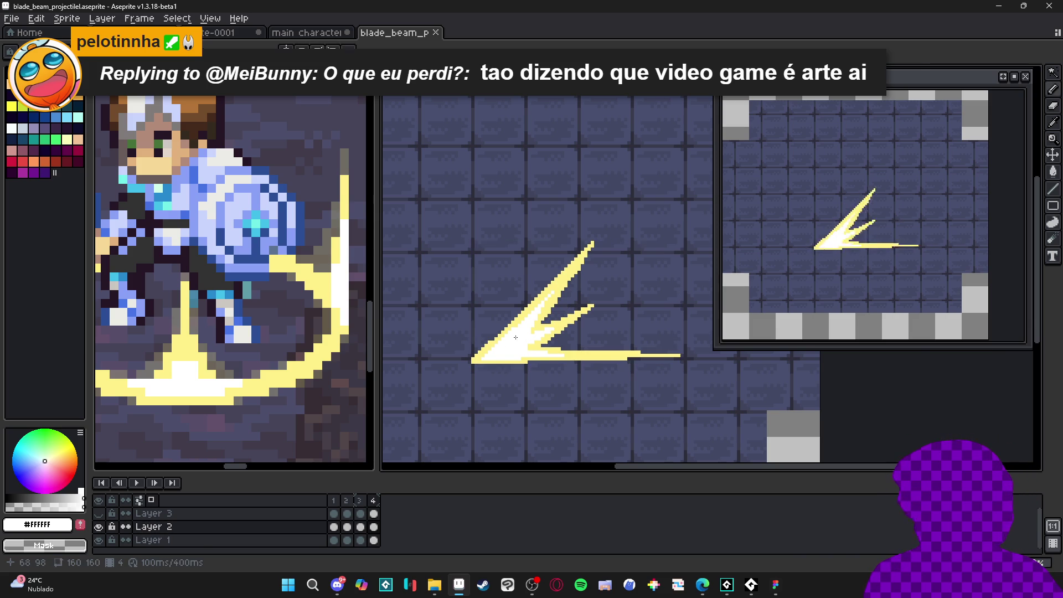
# Sample the pale yellow from the blade and undo a stray pencil stroke.
pyautogui.scroll(1, 521, 336)
pyautogui.scroll(1, 528, 333)
pyautogui.keyDown('alt'); pyautogui.click(533, 332); pyautogui.keyUp('alt')
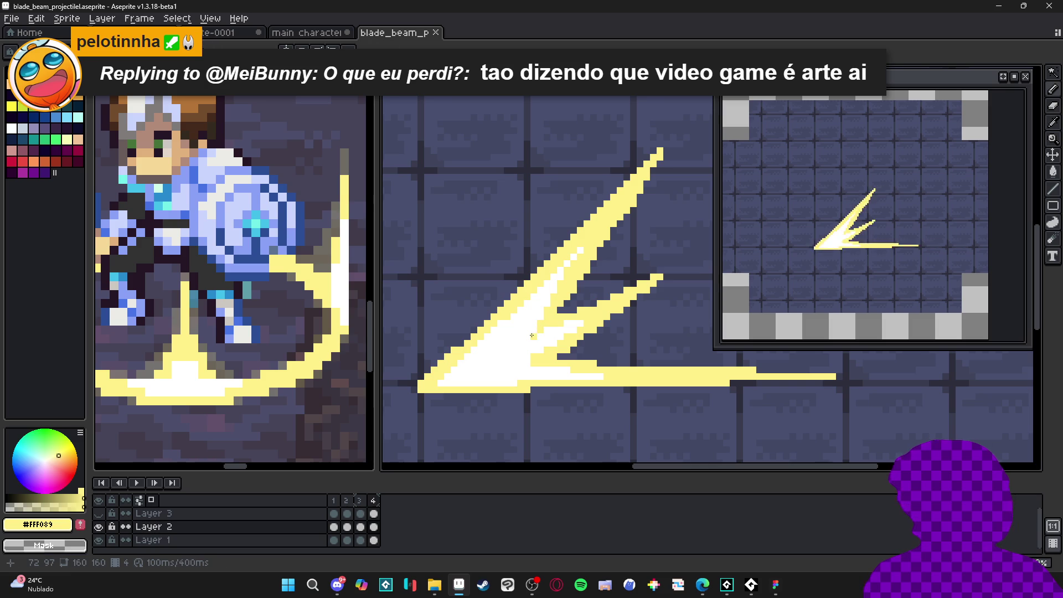
pyautogui.click(531, 335)
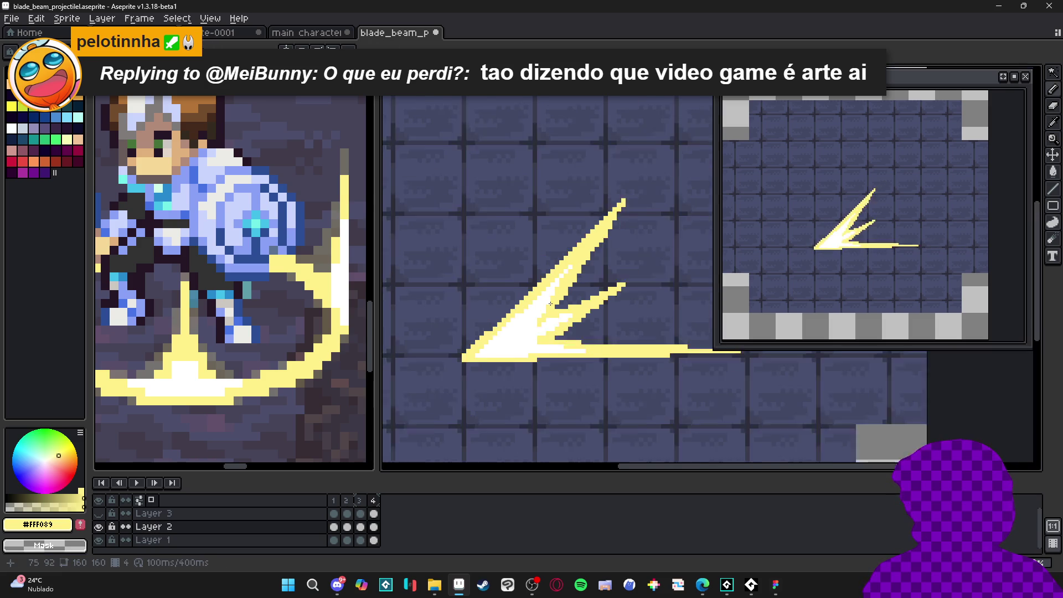
pyautogui.scroll(-2, 557, 299)
pyautogui.hotkey('ctrl', 'z')
pyautogui.scroll(2, 546, 332)
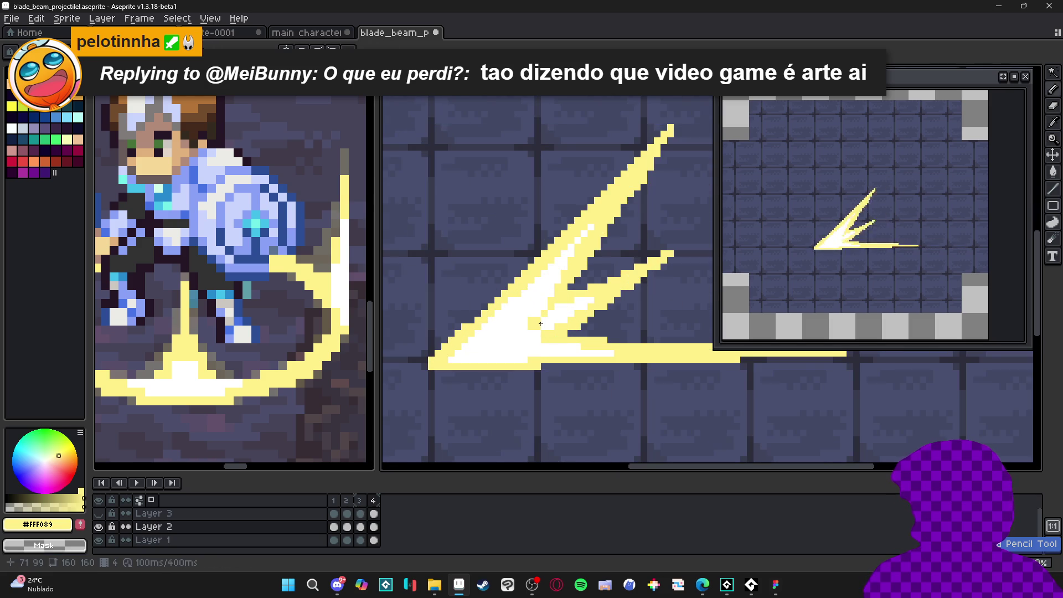
pyautogui.scroll(-4, 547, 333)
# Compare frame 4 against frame 3's grey trails and save the file.
pyautogui.click(359, 503)
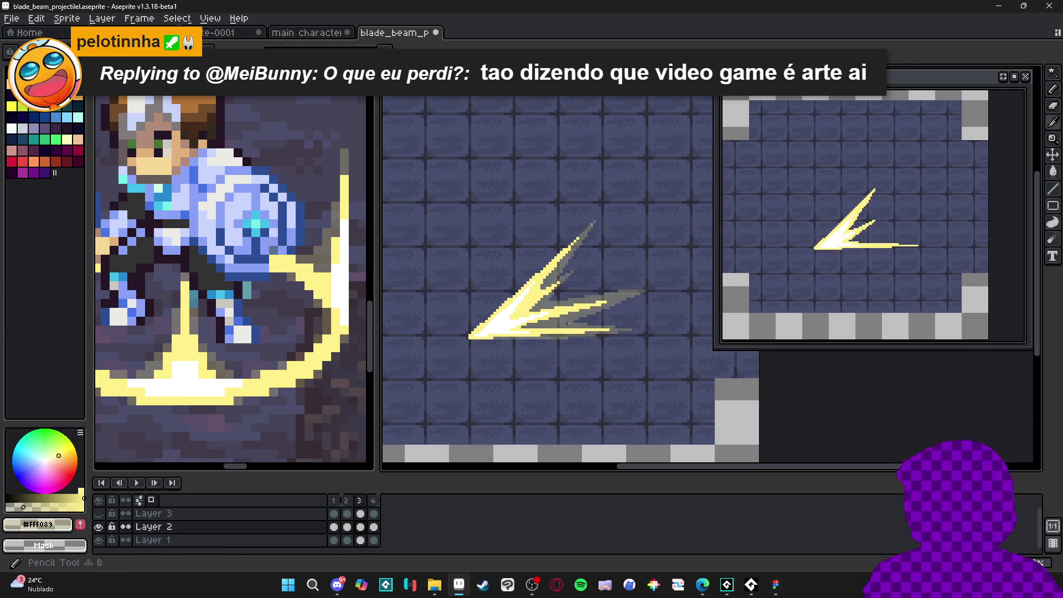
pyautogui.click(375, 500)
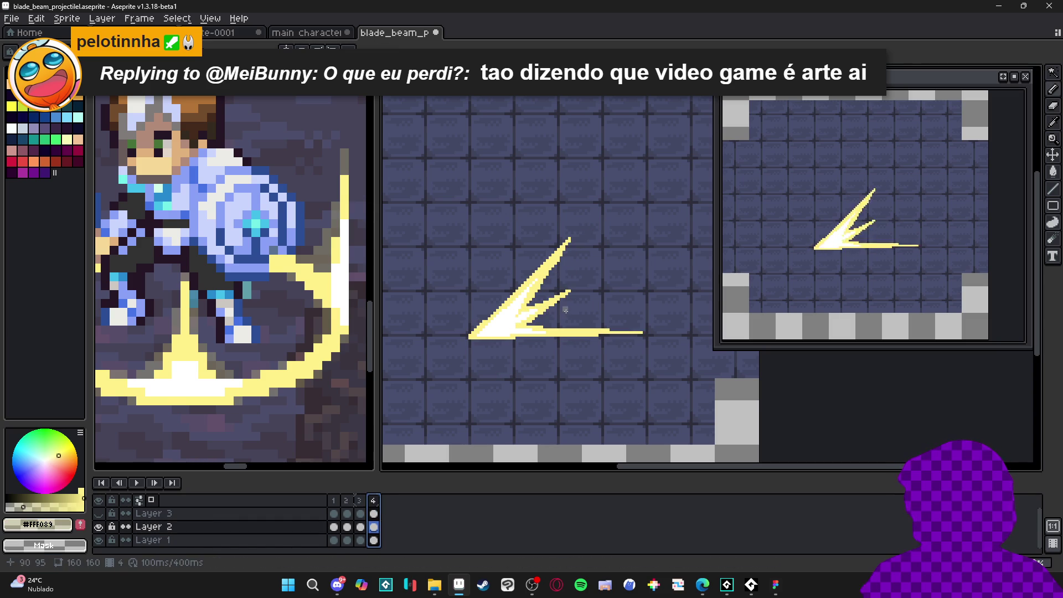
pyautogui.scroll(1, 573, 236)
pyautogui.hotkey('ctrl', 's')
pyautogui.scroll(1, 573, 235)
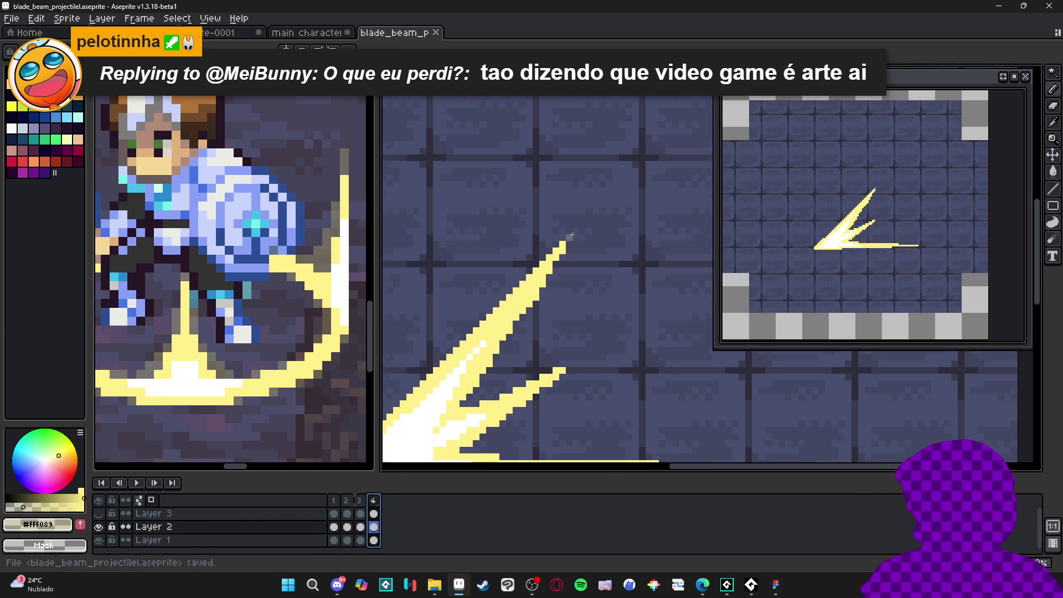
pyautogui.click(359, 502)
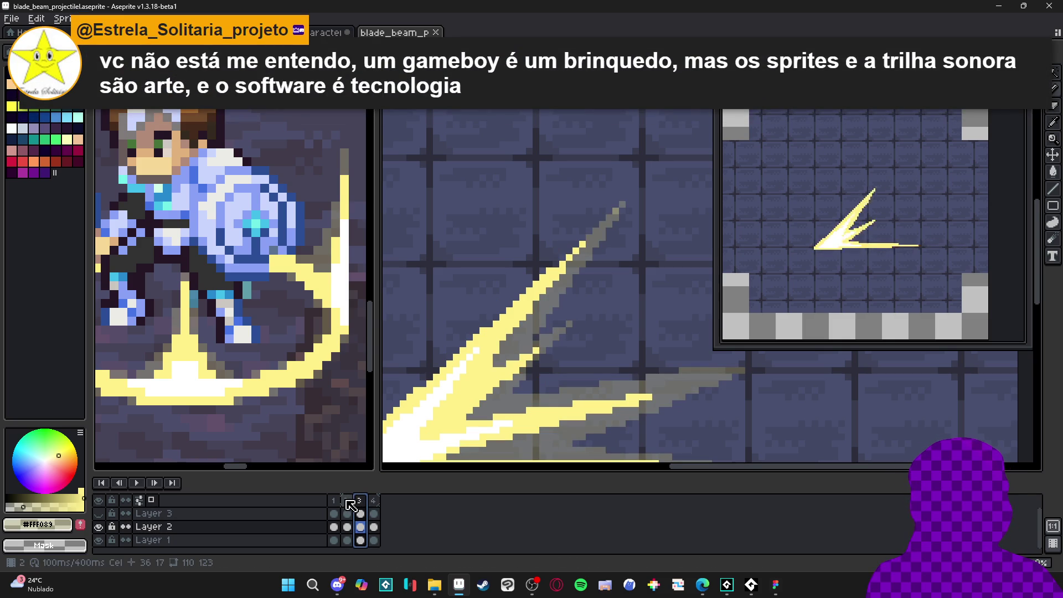
pyautogui.click(373, 501)
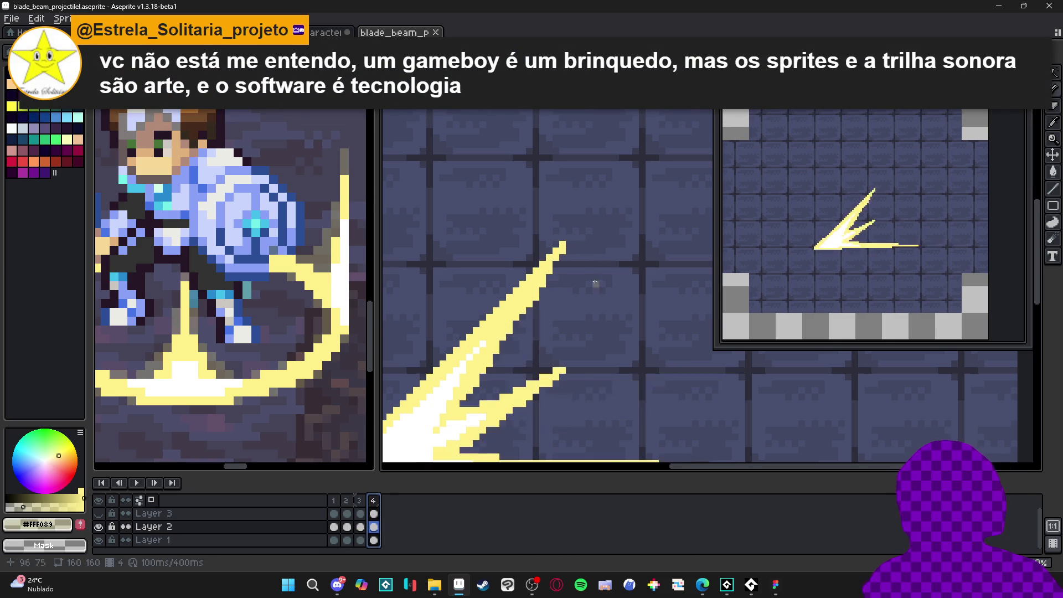
pyautogui.scroll(-2, 591, 270)
pyautogui.scroll(1, 591, 269)
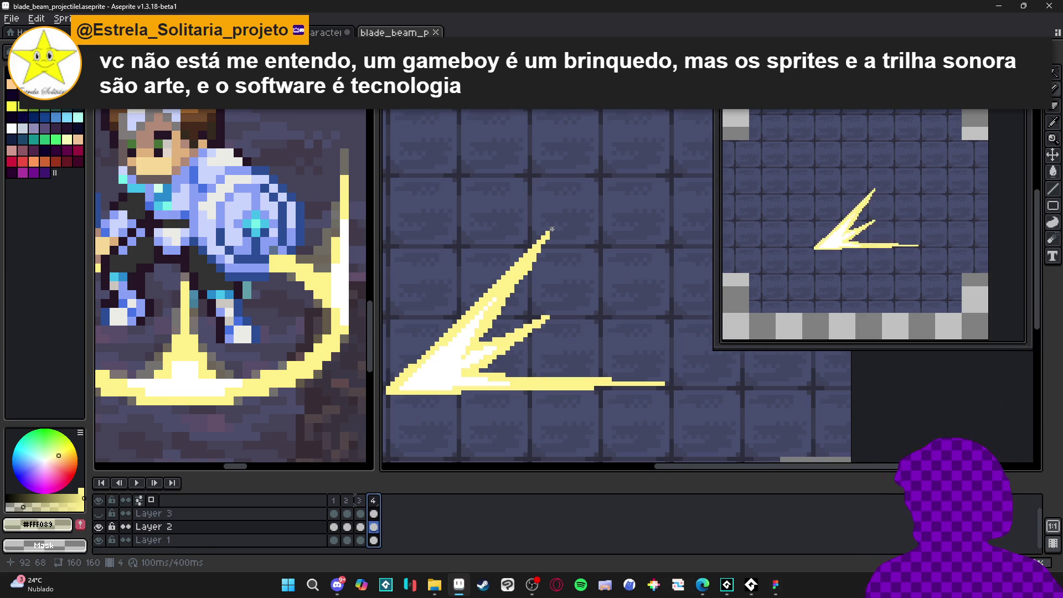
# Draw a grey trail from the upper prong's tip and fill the wedge behind it grey.
pyautogui.moveTo(570, 210); pyautogui.dragTo(507, 331)
pyautogui.click(549, 234)
pyautogui.scroll(1, 553, 230)
pyautogui.scroll(-1, 563, 220)
pyautogui.press('b')
pyautogui.scroll(1, 518, 345)
# Add a filled grey streak behind the middle prong and a lower-beam trail, undoing two strokes.
pyautogui.moveTo(518, 346); pyautogui.dragTo(606, 307)
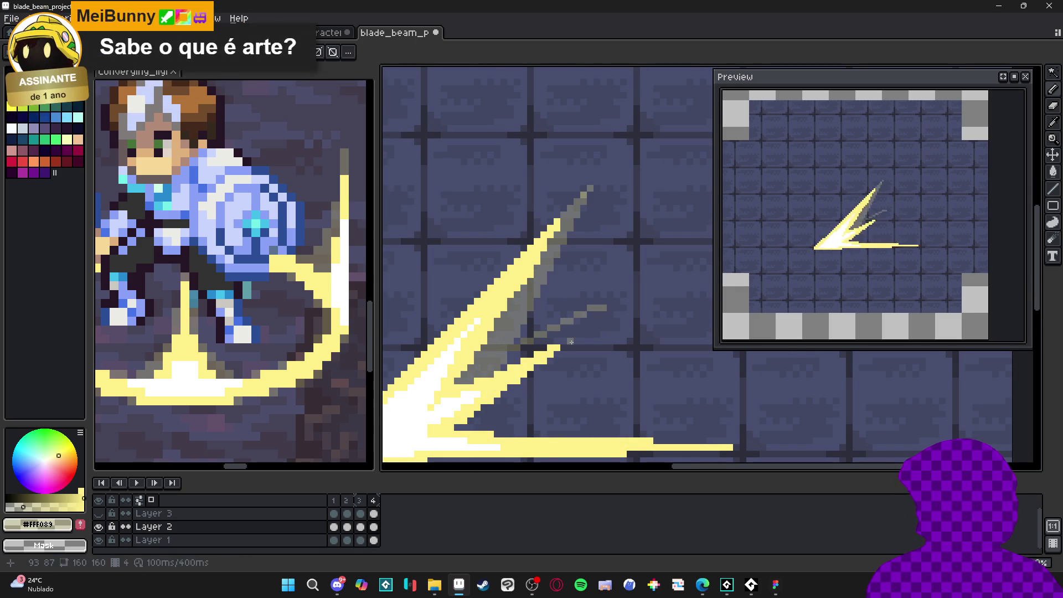
pyautogui.press('g')
pyautogui.press('b')
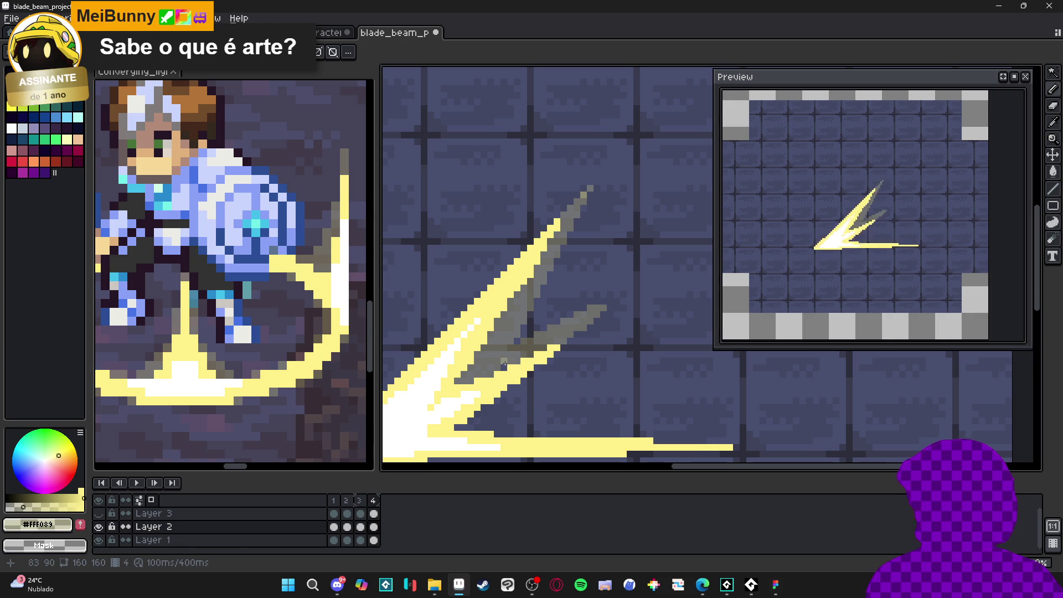
pyautogui.moveTo(505, 363); pyautogui.dragTo(514, 326)
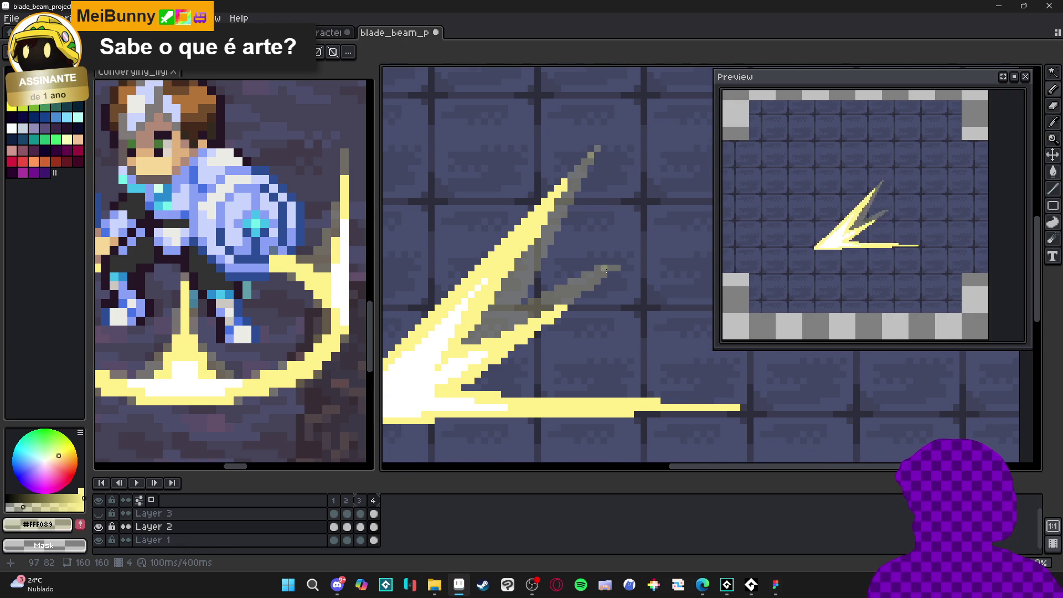
pyautogui.press('e')
pyautogui.press('b')
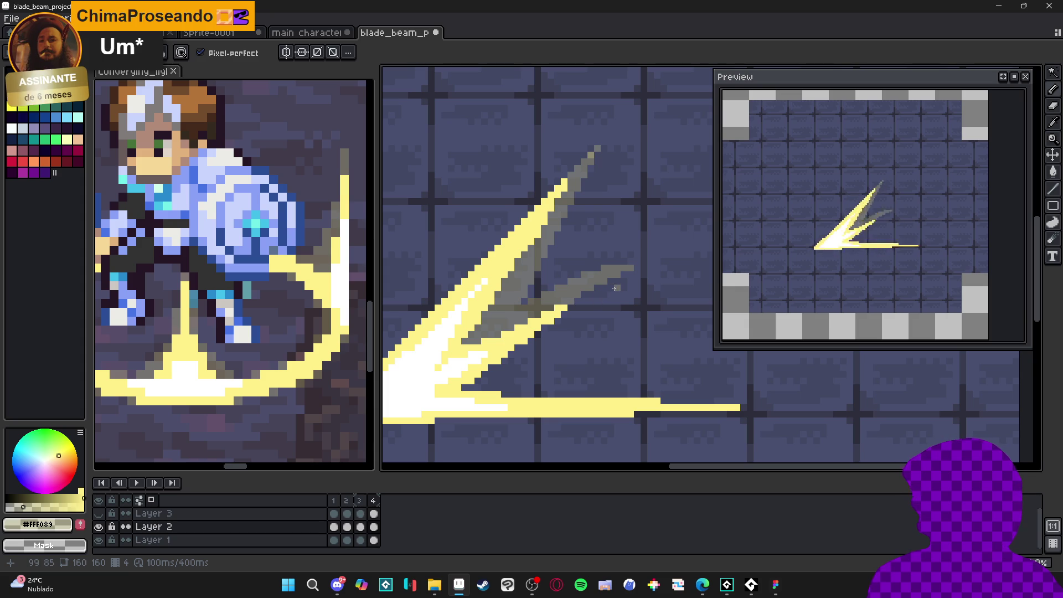
pyautogui.moveTo(610, 284); pyautogui.dragTo(502, 387)
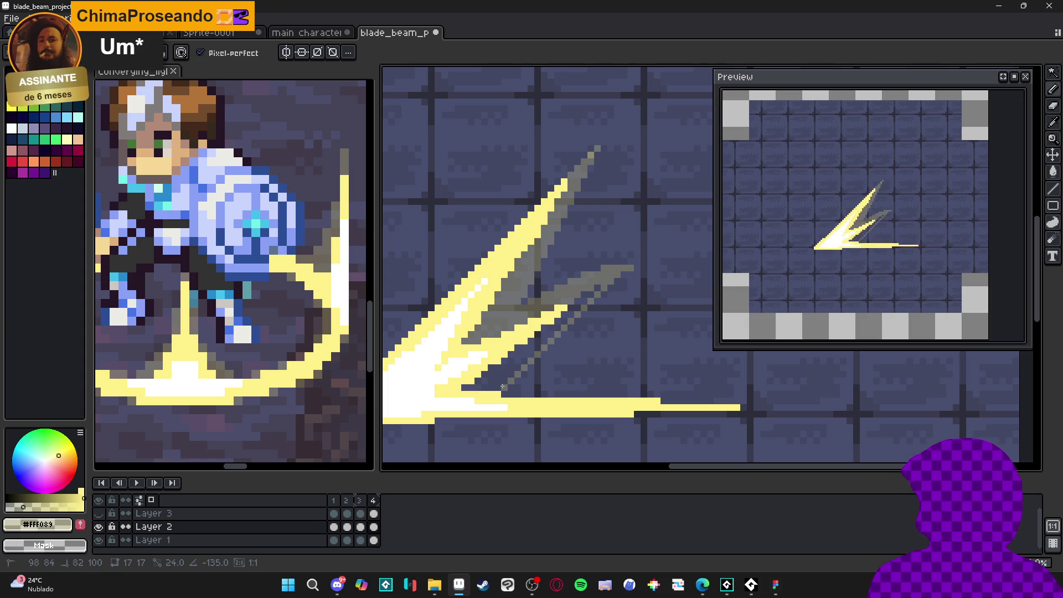
pyautogui.press('g')
pyautogui.click(502, 365)
pyautogui.press('b')
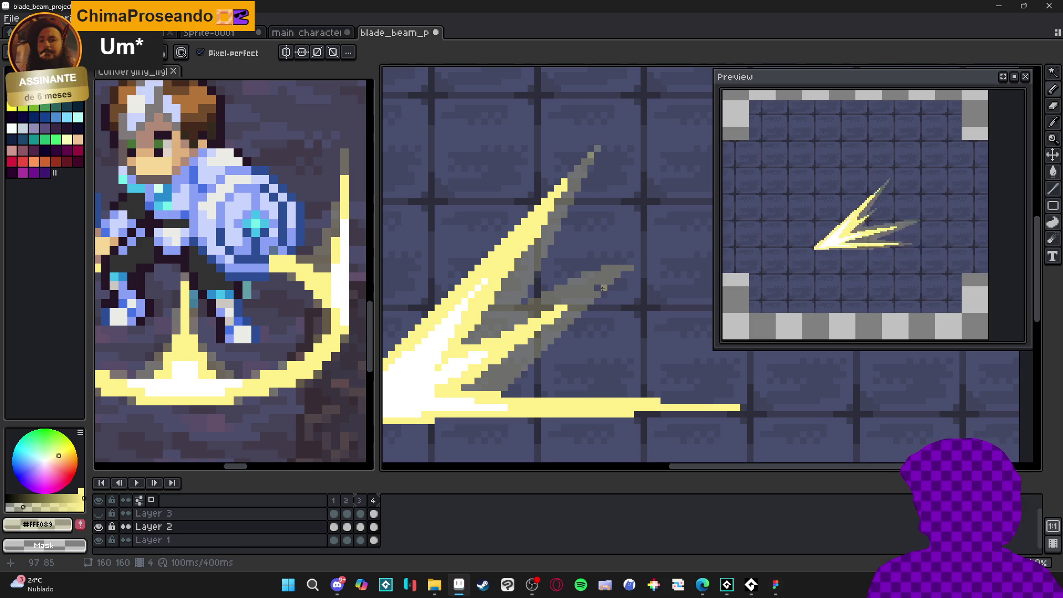
pyautogui.moveTo(518, 378); pyautogui.dragTo(759, 400)
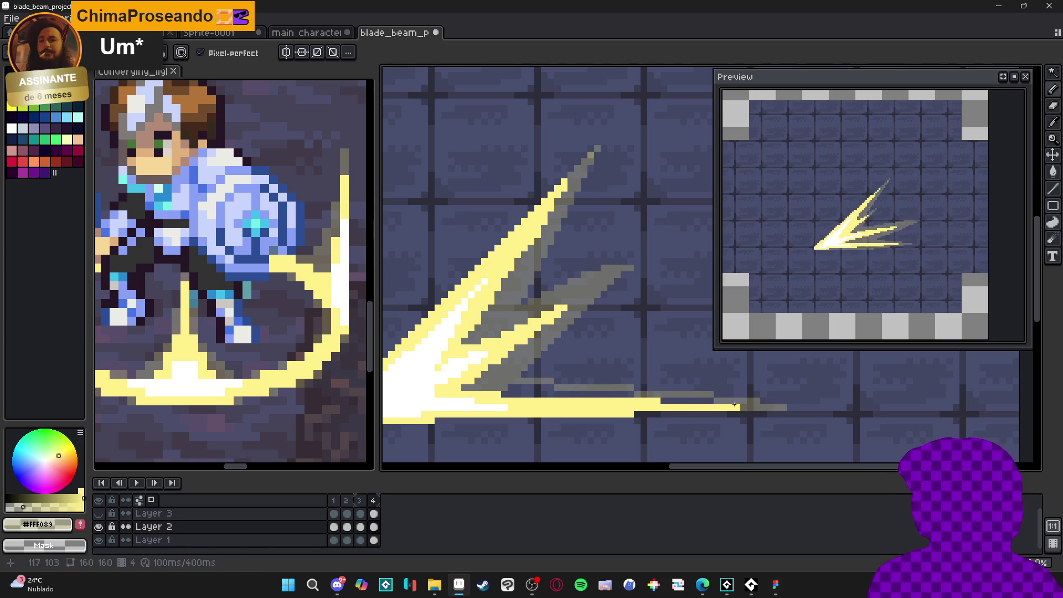
pyautogui.hotkey('ctrl', 'z')
pyautogui.hotkey('ctrl', 'z')
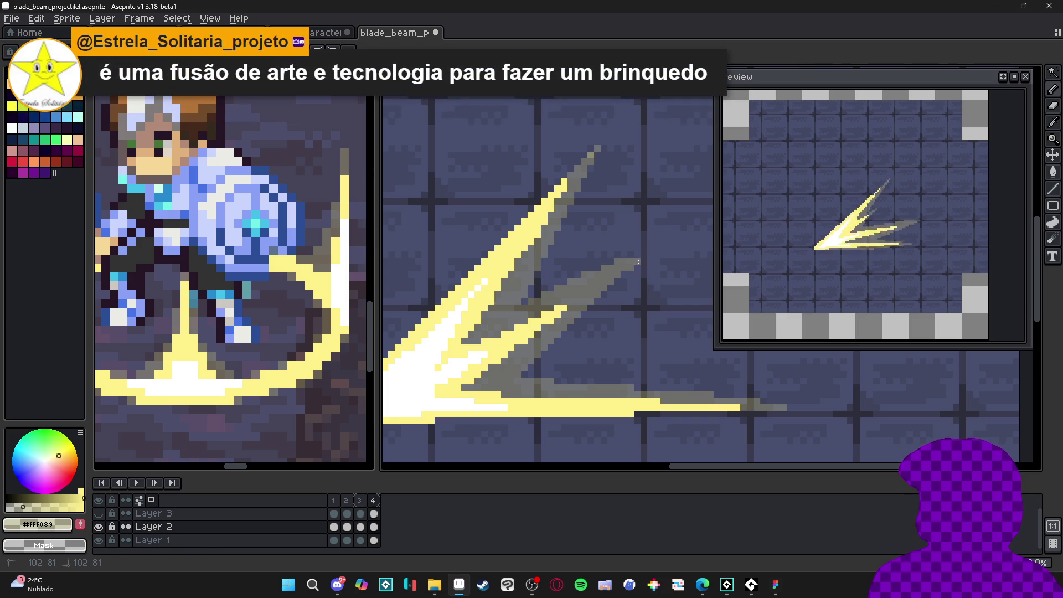
pyautogui.scroll(1, 636, 262)
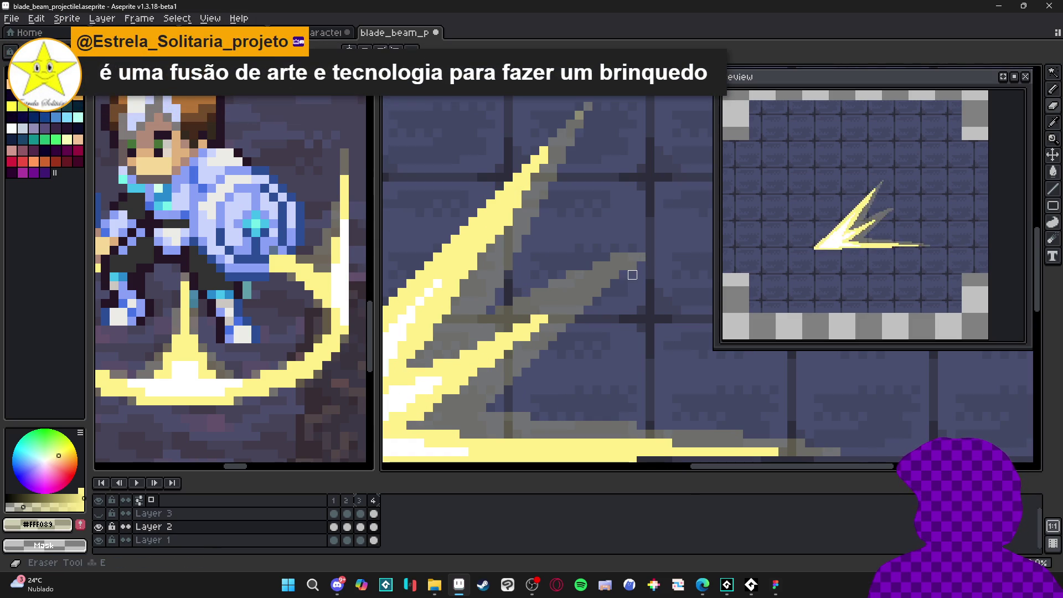
pyautogui.scroll(-2, 609, 299)
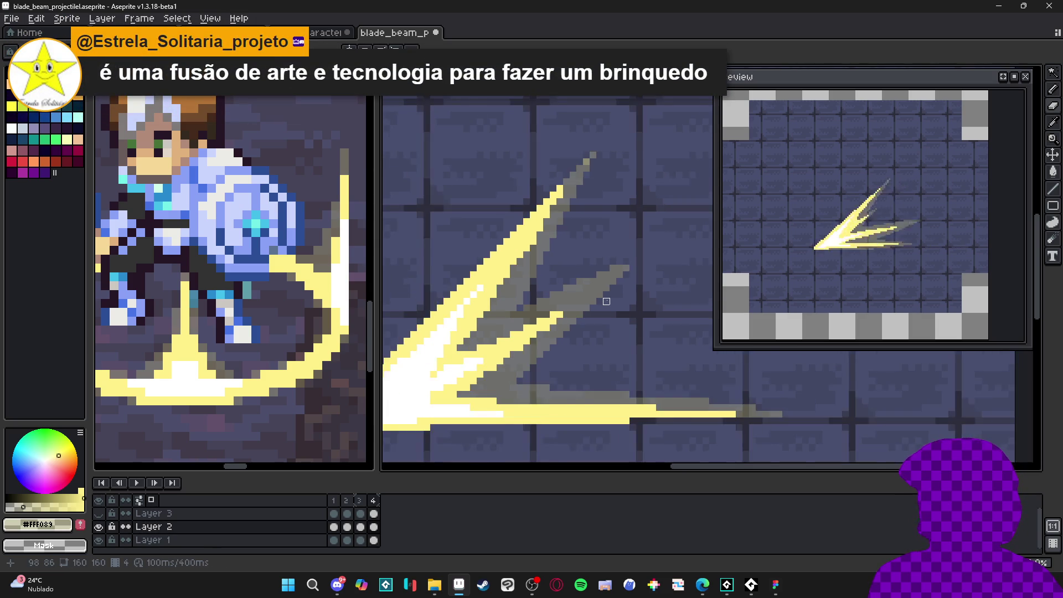
pyautogui.scroll(1, 584, 301)
pyautogui.scroll(-1, 548, 304)
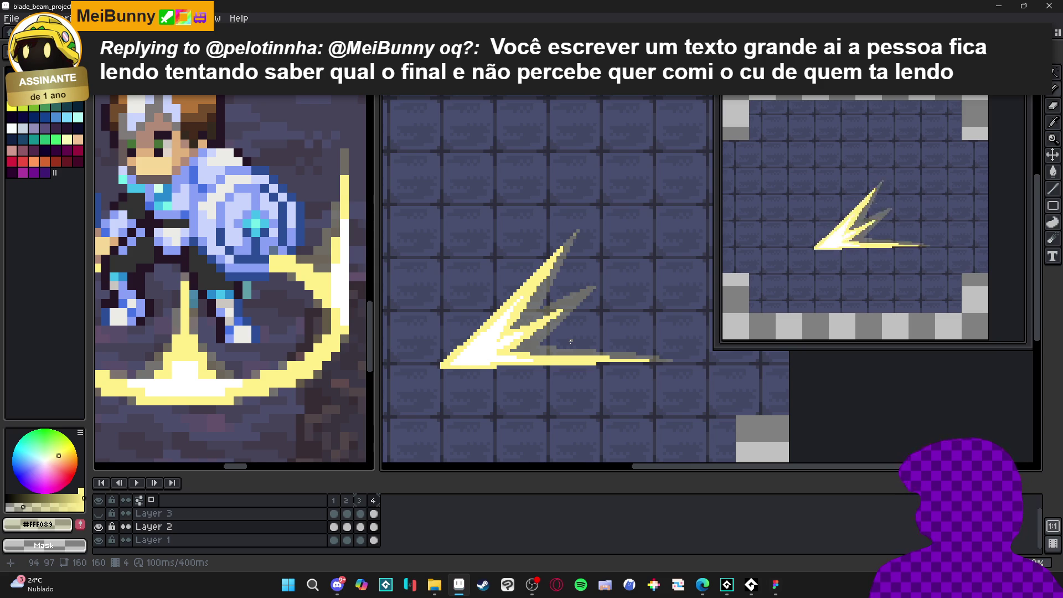
pyautogui.scroll(5, 576, 232)
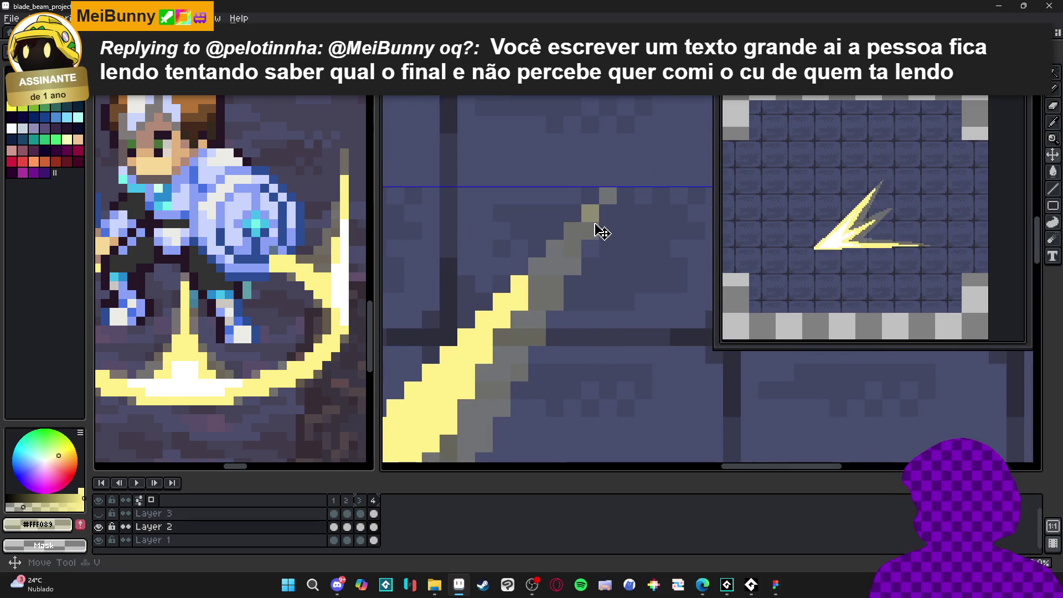
pyautogui.scroll(-4, 602, 223)
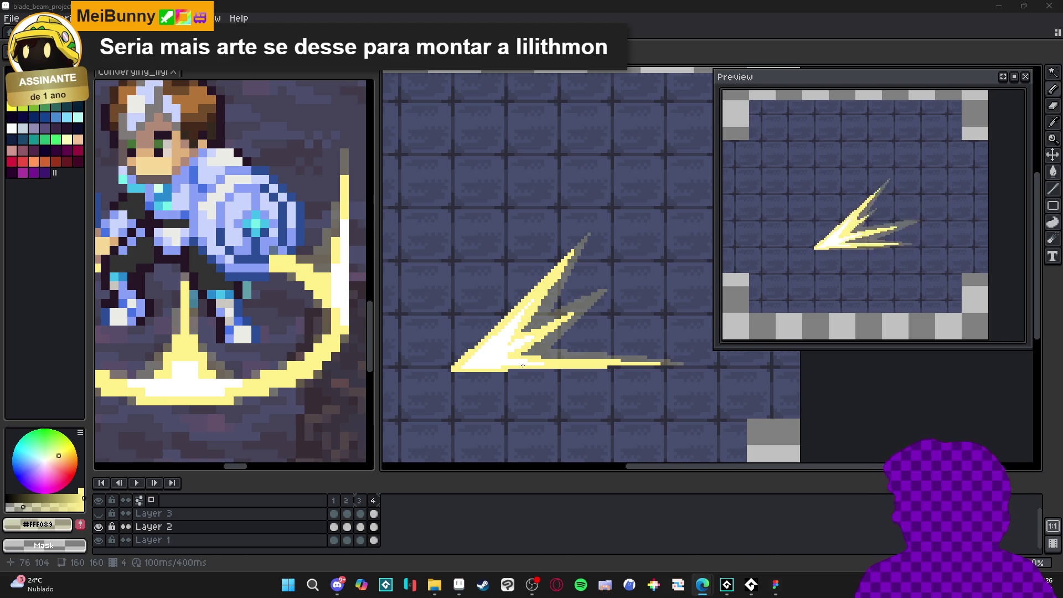
# Brighten a pixel on the beam's edge in frame 4 and sample a beam colour.
pyautogui.scroll(2, 532, 356)
pyautogui.scroll(1, 534, 353)
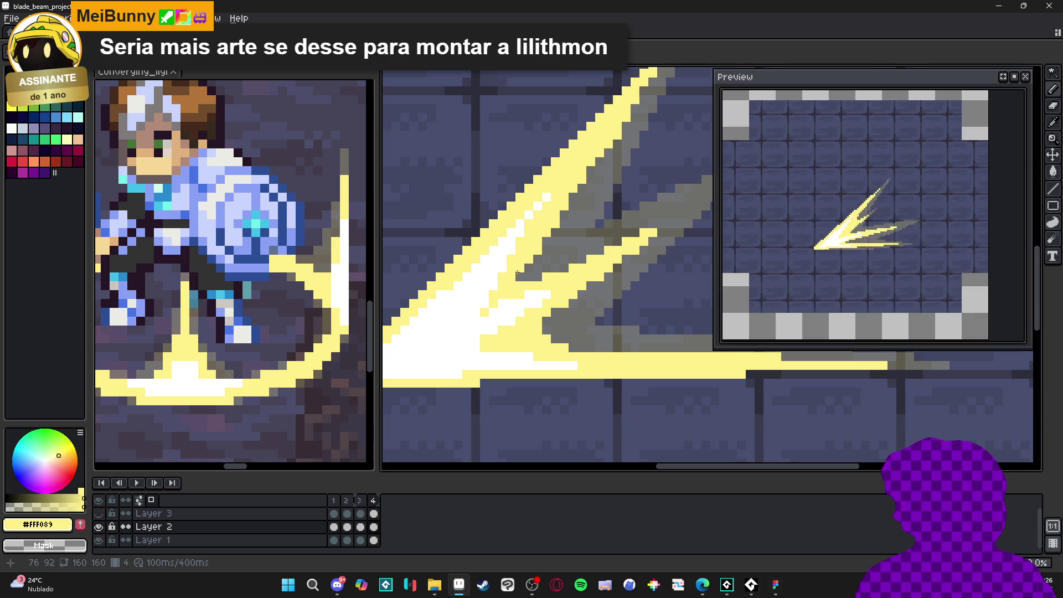
pyautogui.click(538, 272)
pyautogui.scroll(-3, 566, 298)
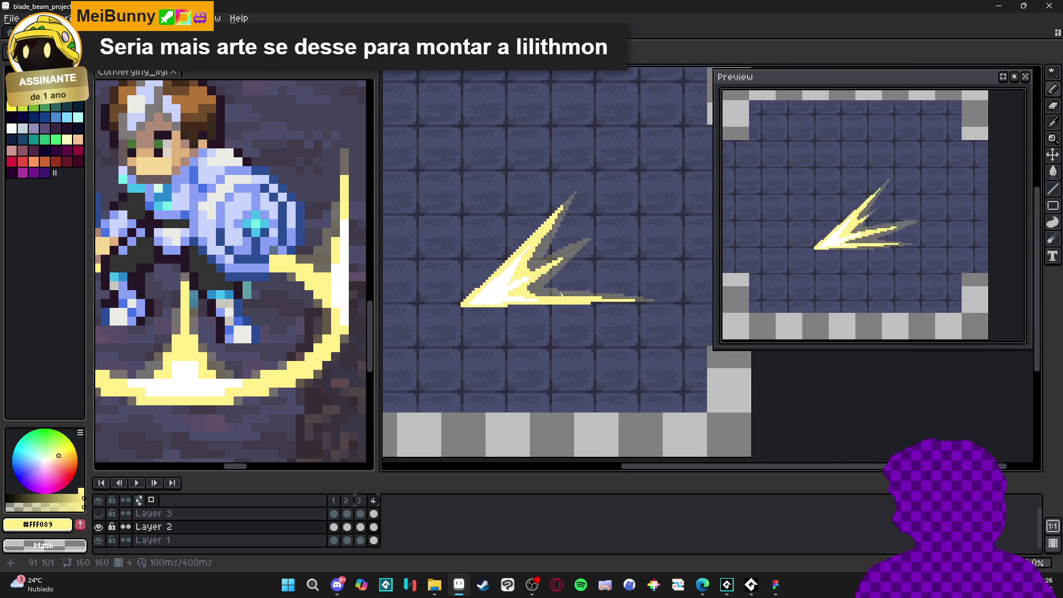
pyautogui.scroll(3, 566, 298)
pyautogui.click(532, 277)
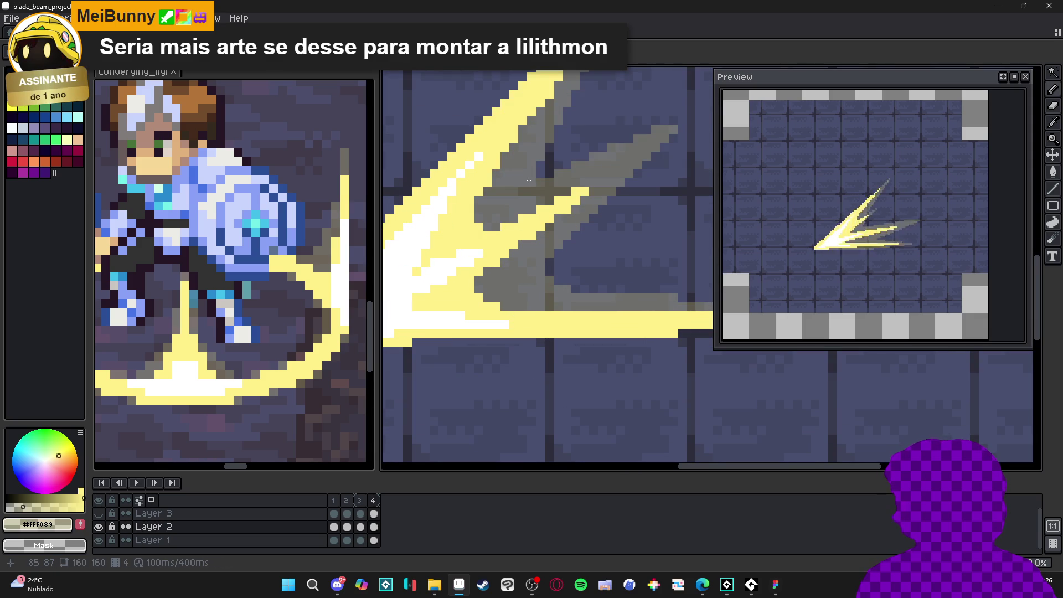
pyautogui.scroll(-2, 544, 184)
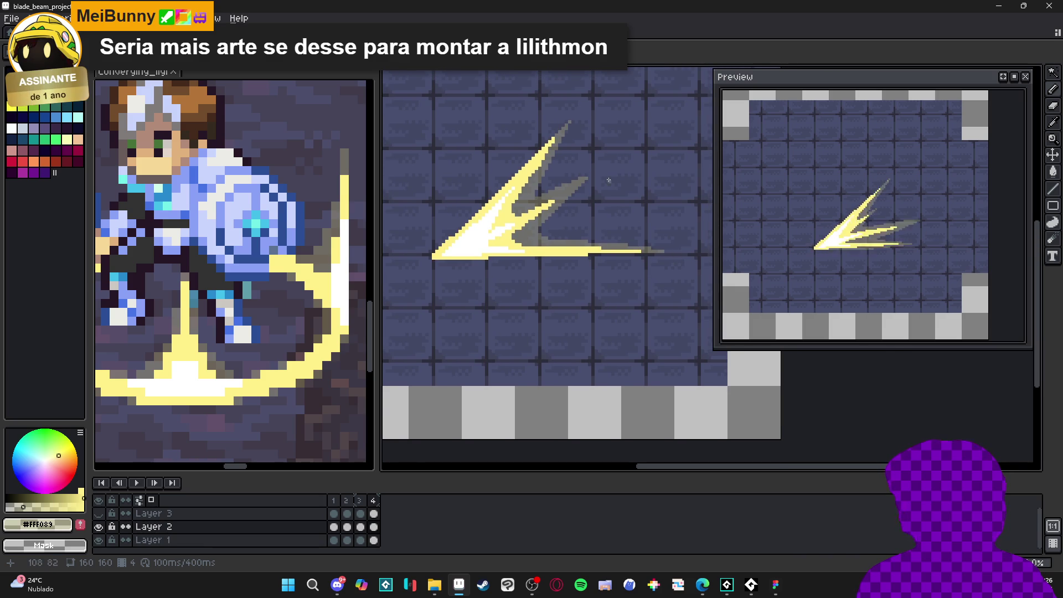
# Move to the animation's second frame and resume drawing with the yellow.
pyautogui.press('Right')
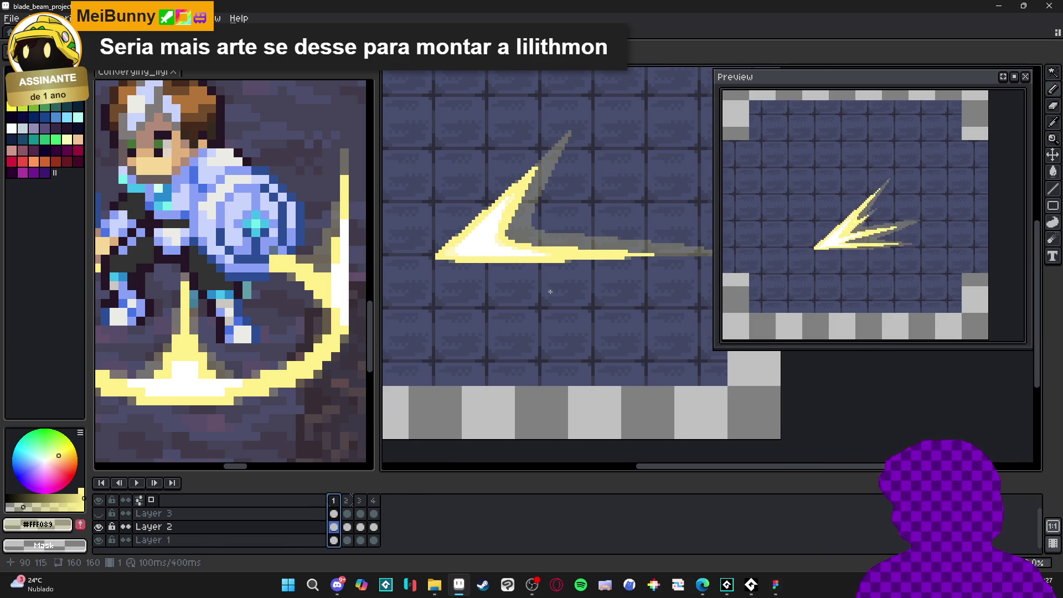
pyautogui.press('Right')
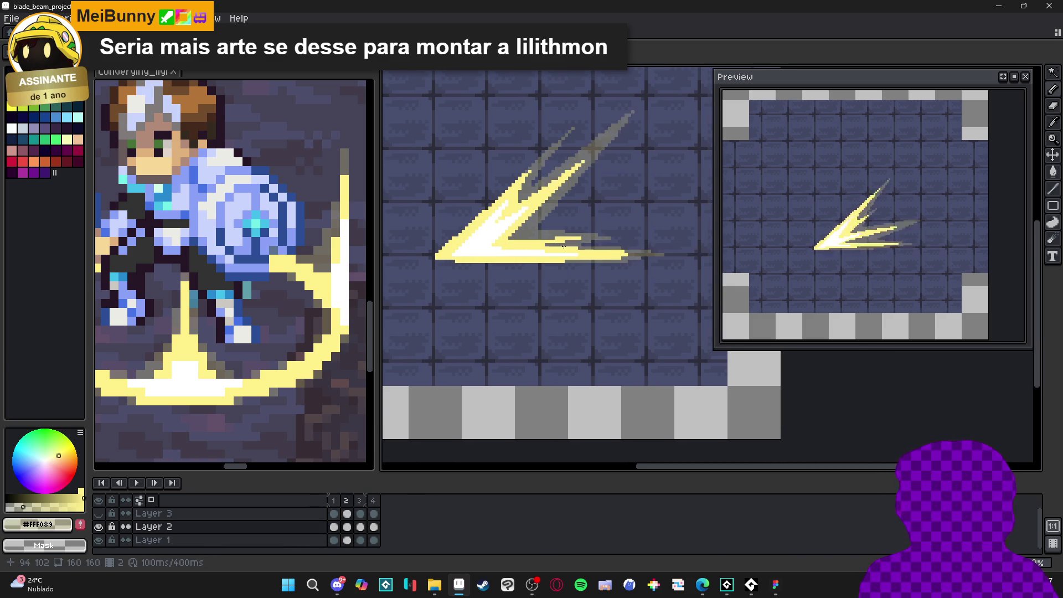
pyautogui.scroll(3, 559, 245)
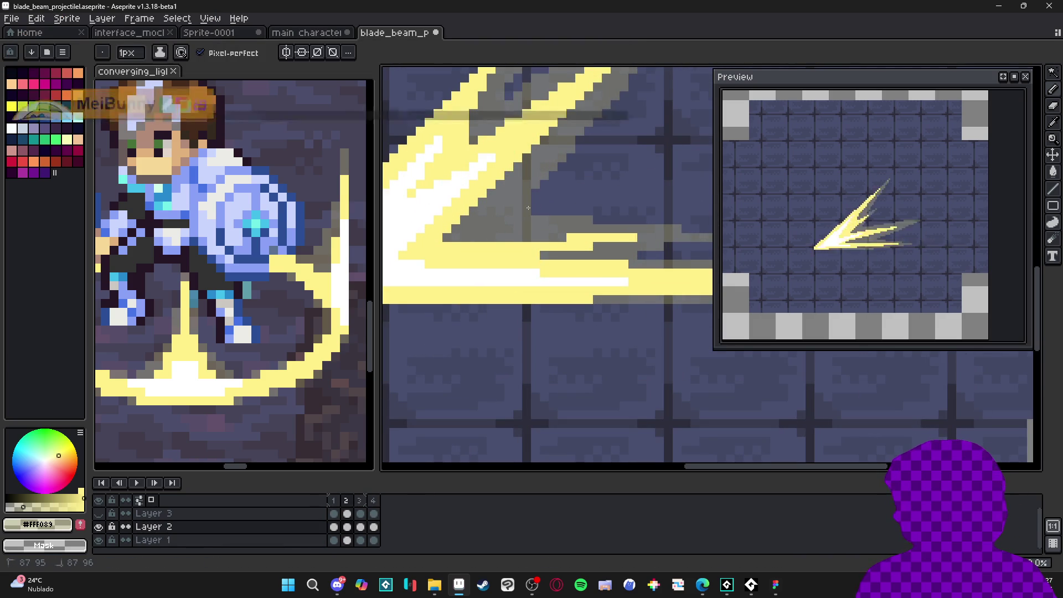
pyautogui.scroll(-1, 553, 219)
pyautogui.scroll(1, 611, 255)
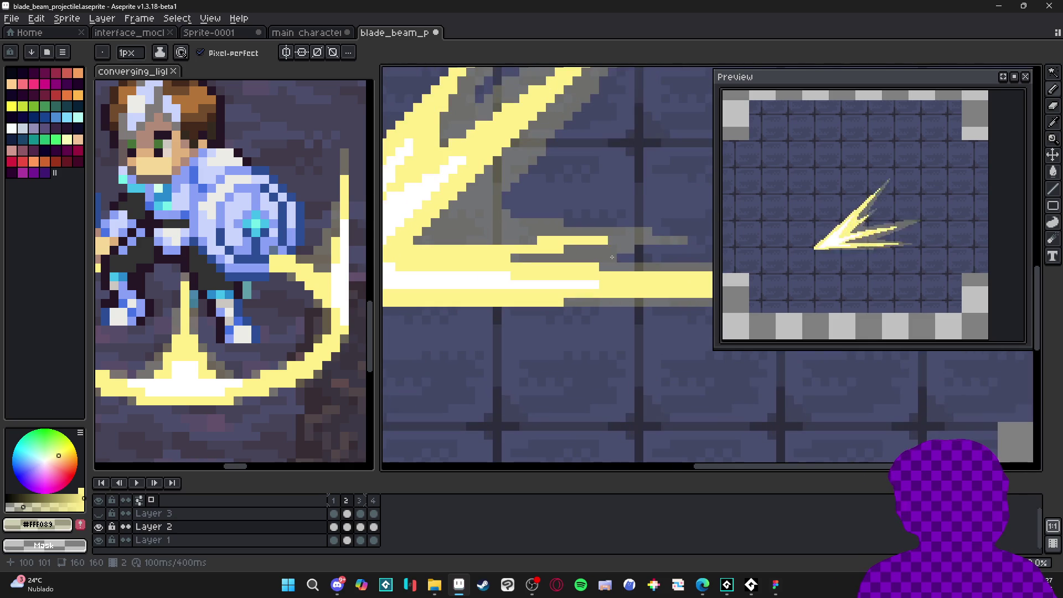
pyautogui.scroll(-1, 618, 257)
pyautogui.scroll(1, 471, 193)
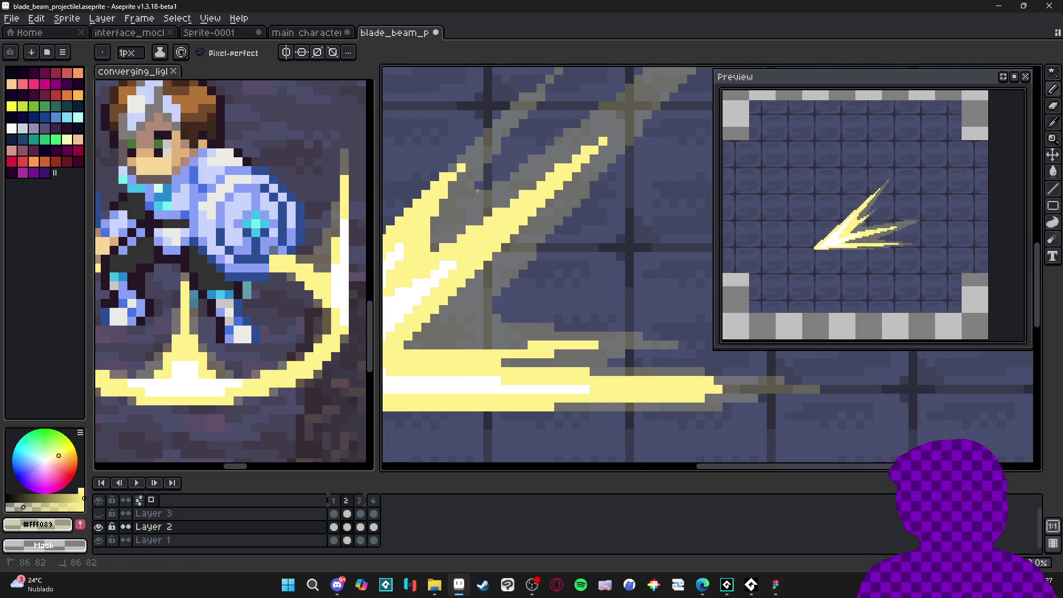
pyautogui.scroll(-3, 535, 300)
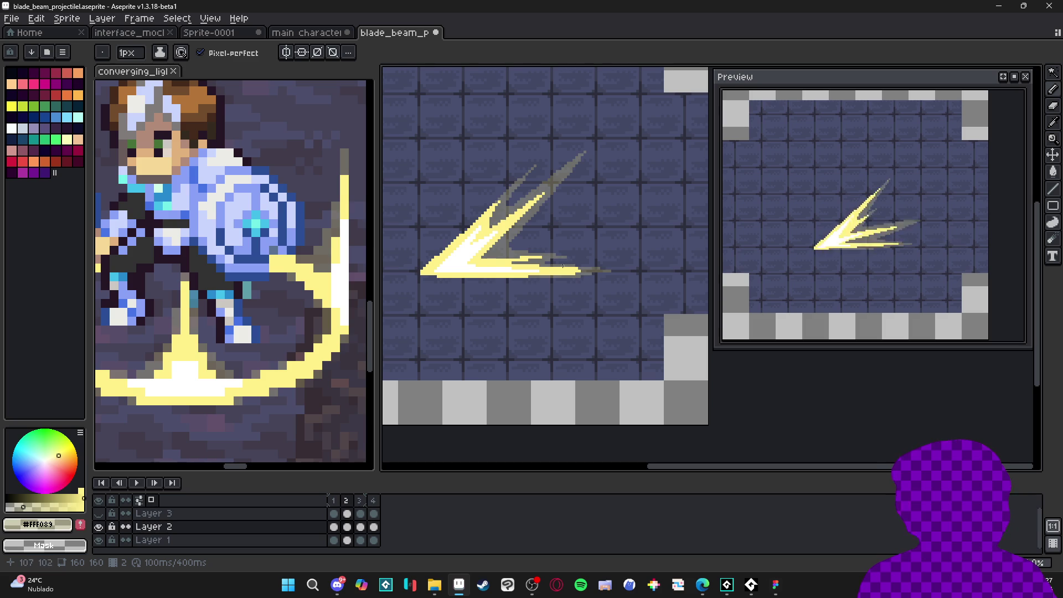
pyautogui.scroll(1, 483, 259)
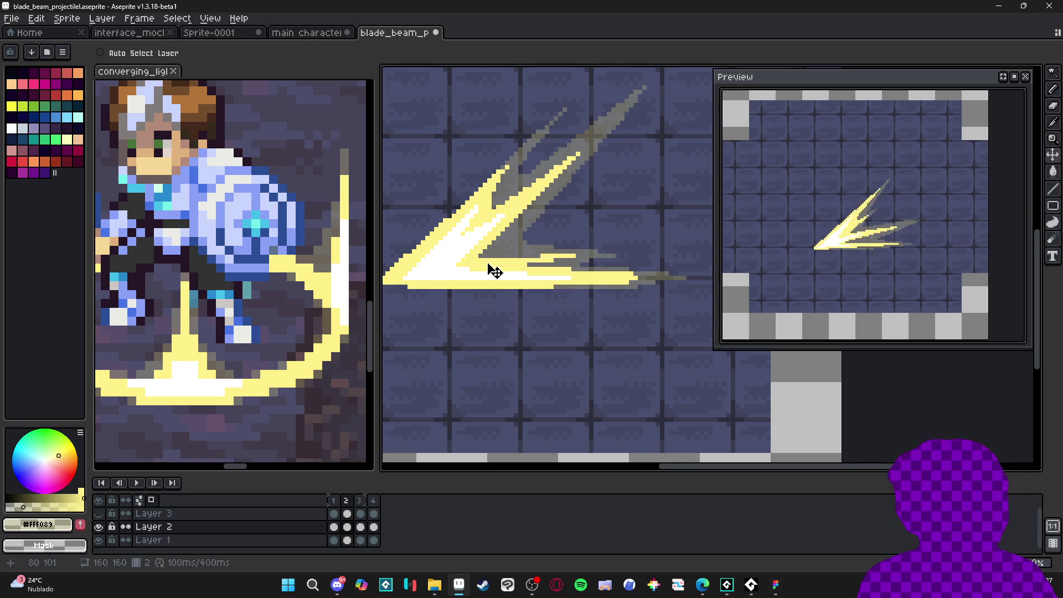
pyautogui.scroll(1, 490, 262)
pyautogui.keyDown('alt'); pyautogui.click(490, 262); pyautogui.keyUp('alt')
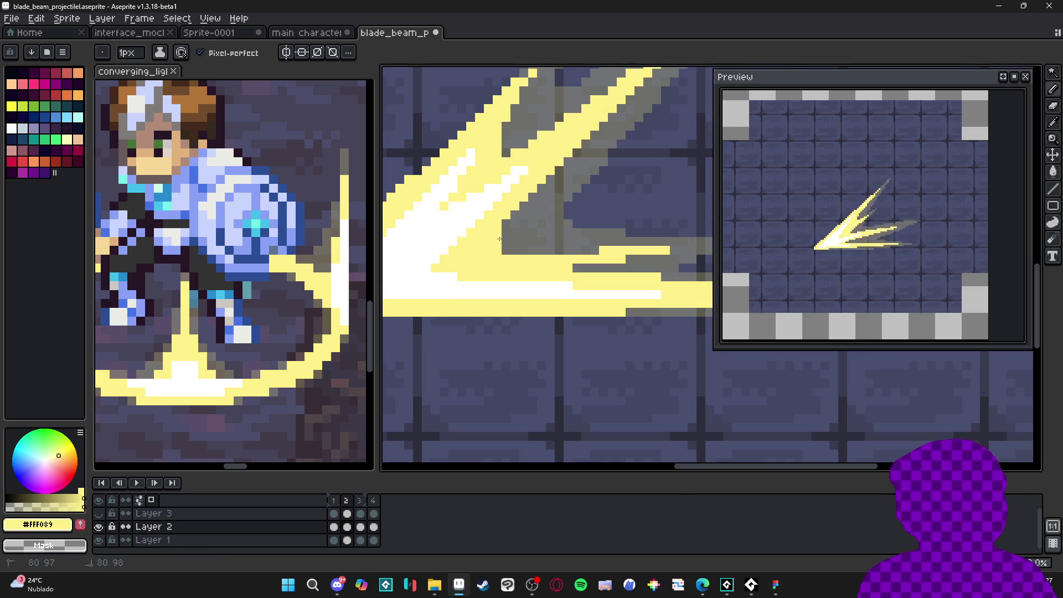
pyautogui.scroll(-1, 534, 257)
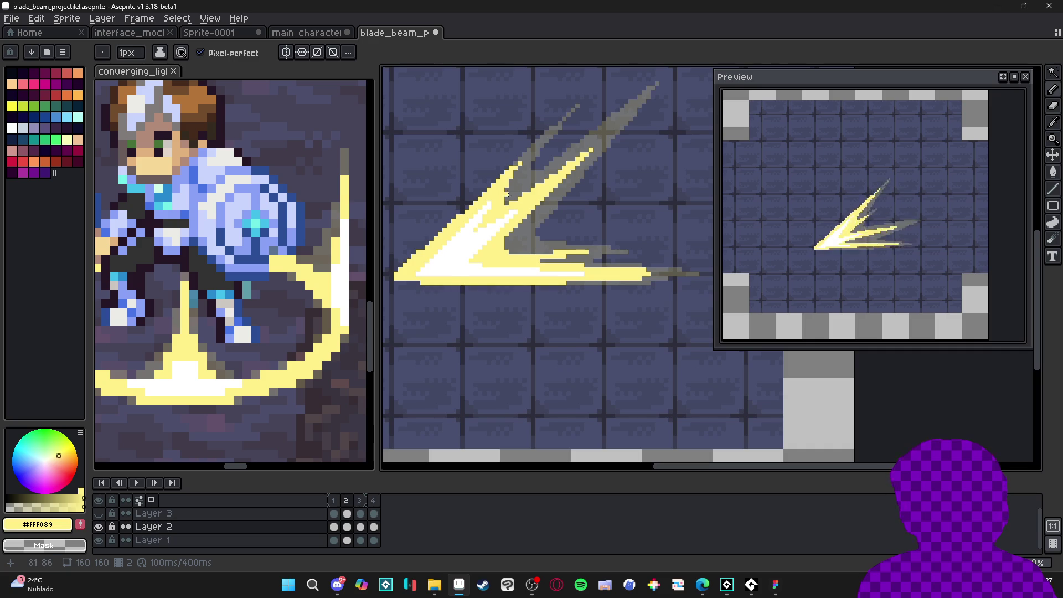
pyautogui.scroll(1, 507, 195)
pyautogui.scroll(-1, 515, 216)
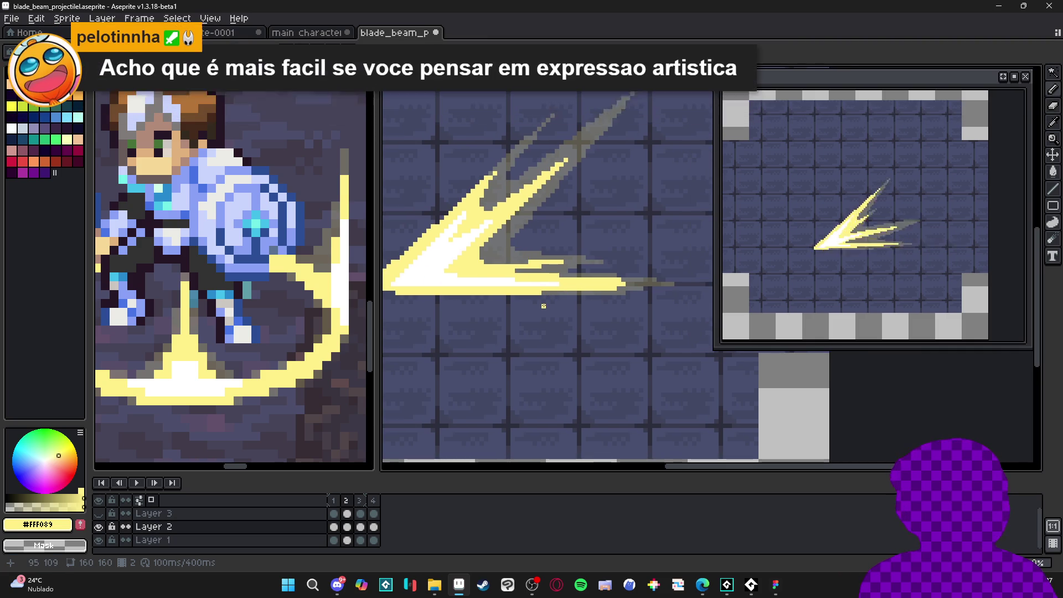
# On frame 3, paint #FFF089 pixels over the grey trail to lengthen the yellow beam streaks.
pyautogui.press('.')
pyautogui.scroll(1, 464, 269)
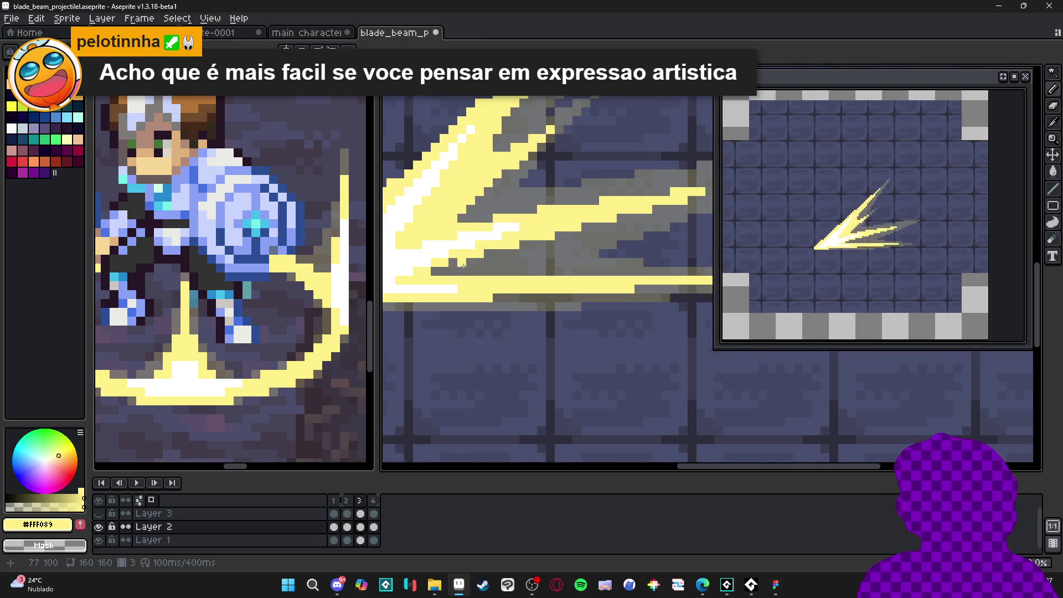
pyautogui.scroll(1, 446, 270)
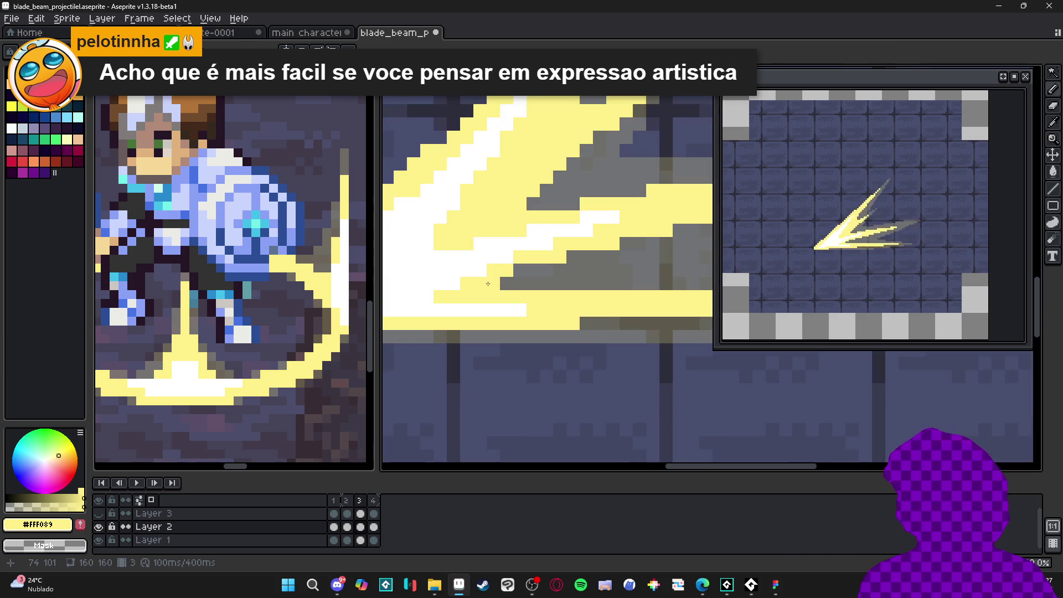
pyautogui.click(520, 283)
pyautogui.click(533, 283)
pyautogui.click(533, 269)
pyautogui.click(546, 283)
pyautogui.moveTo(546, 283); pyautogui.dragTo(542, 266)
pyautogui.click(560, 282)
pyautogui.click(559, 269)
pyautogui.click(573, 283)
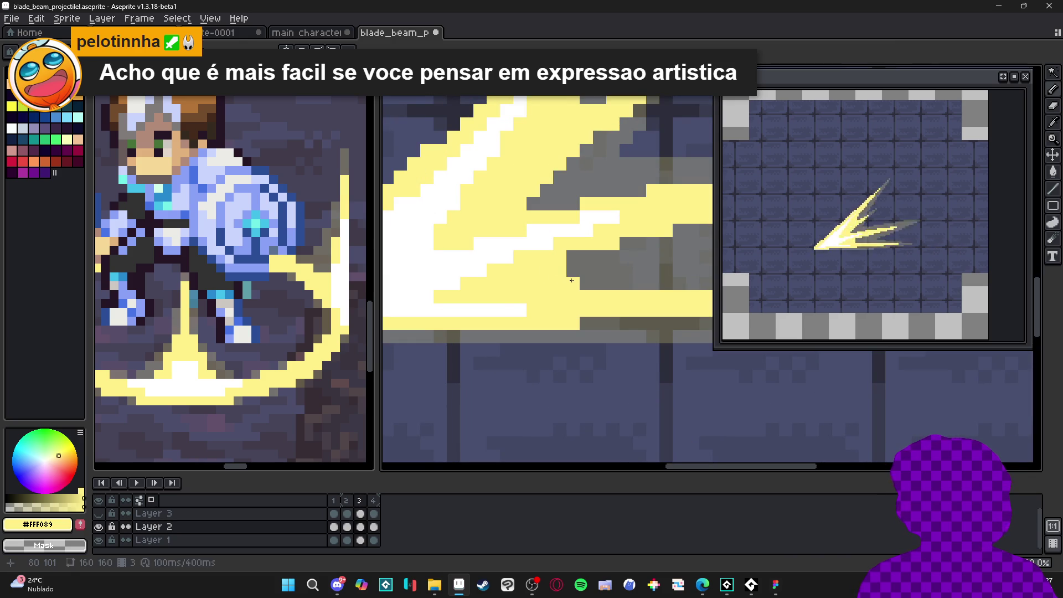
# Zoom back out and advance to frame 4.
pyautogui.scroll(-2, 539, 252)
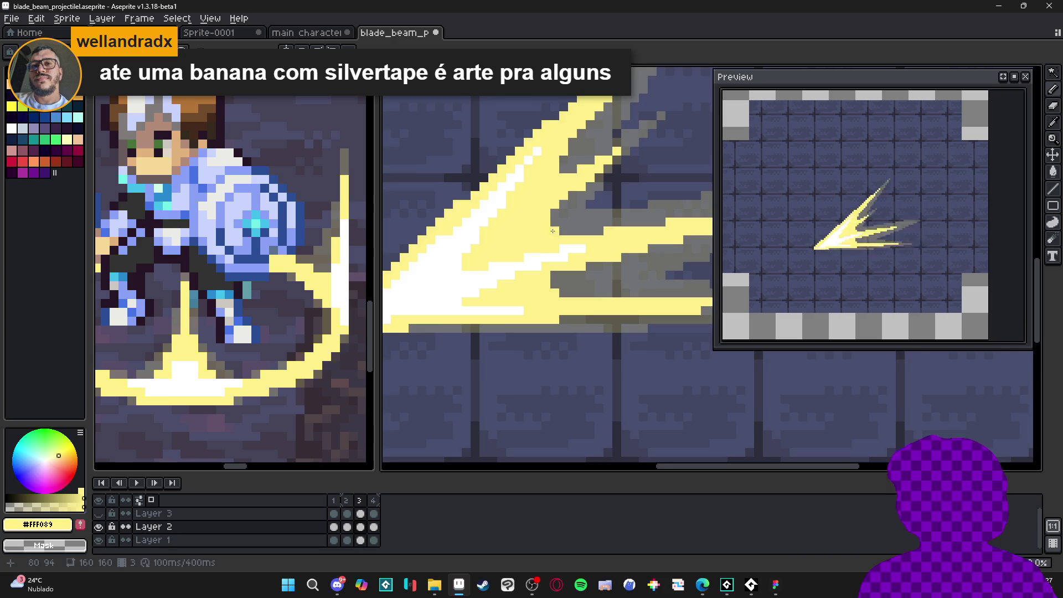
pyautogui.scroll(-3, 523, 249)
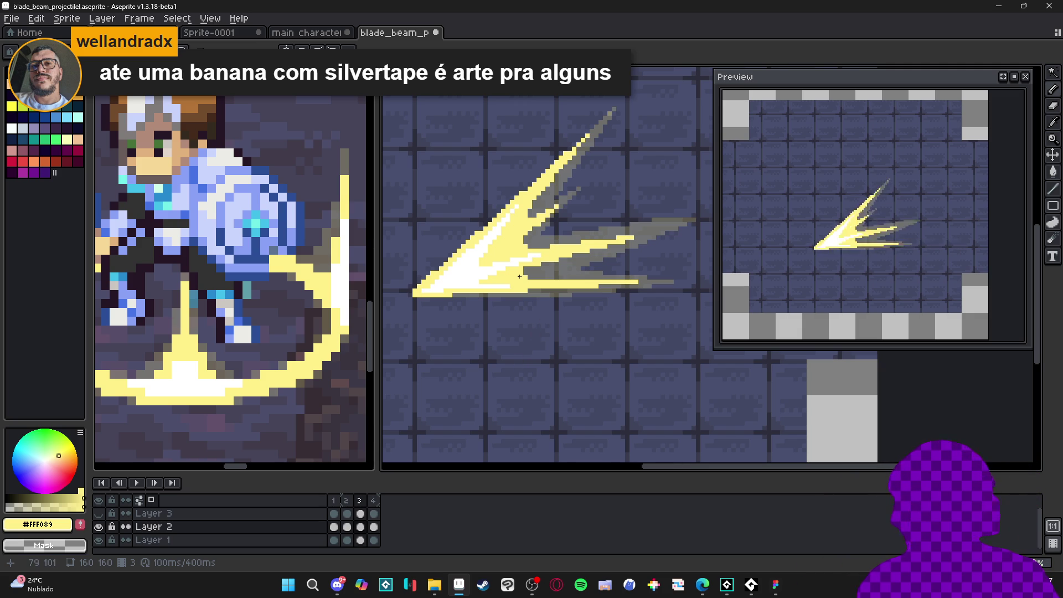
pyautogui.press('.')
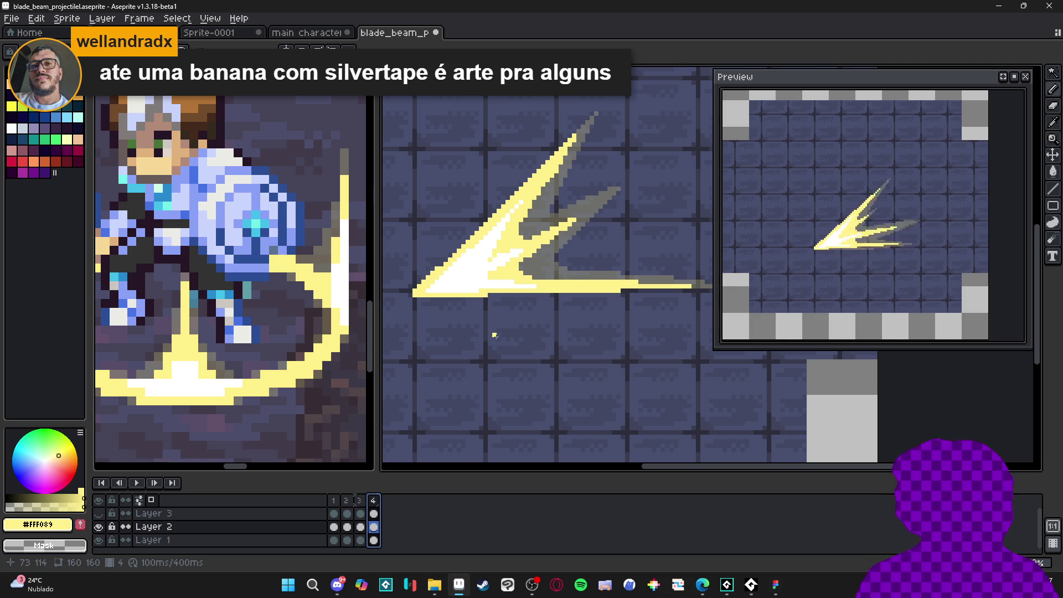
# Step through frames 1 and 2 to review the slash, settling on frame 3.
pyautogui.click(333, 501)
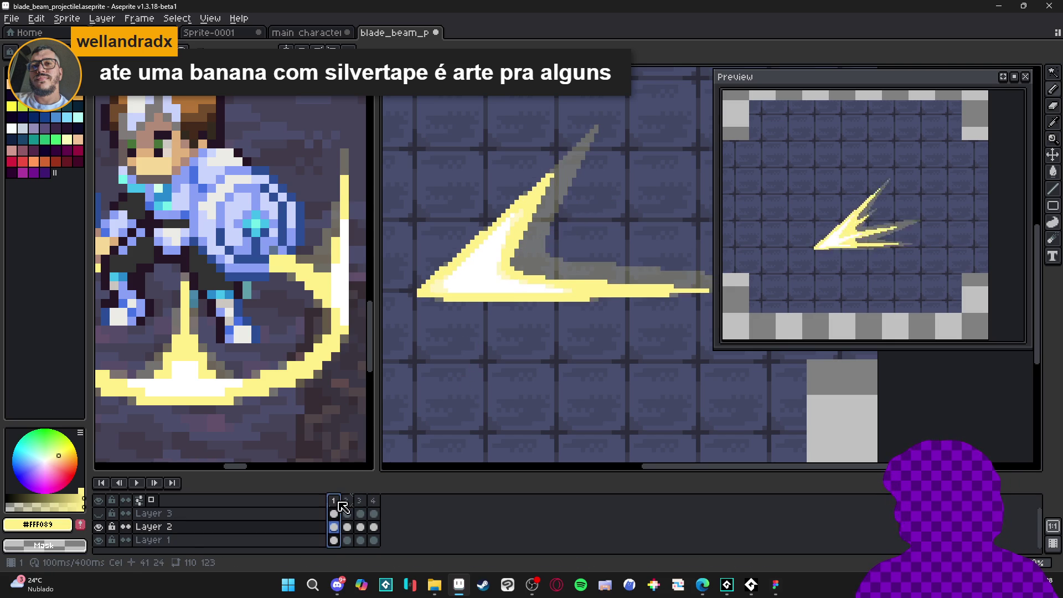
pyautogui.click(347, 500)
pyautogui.click(359, 500)
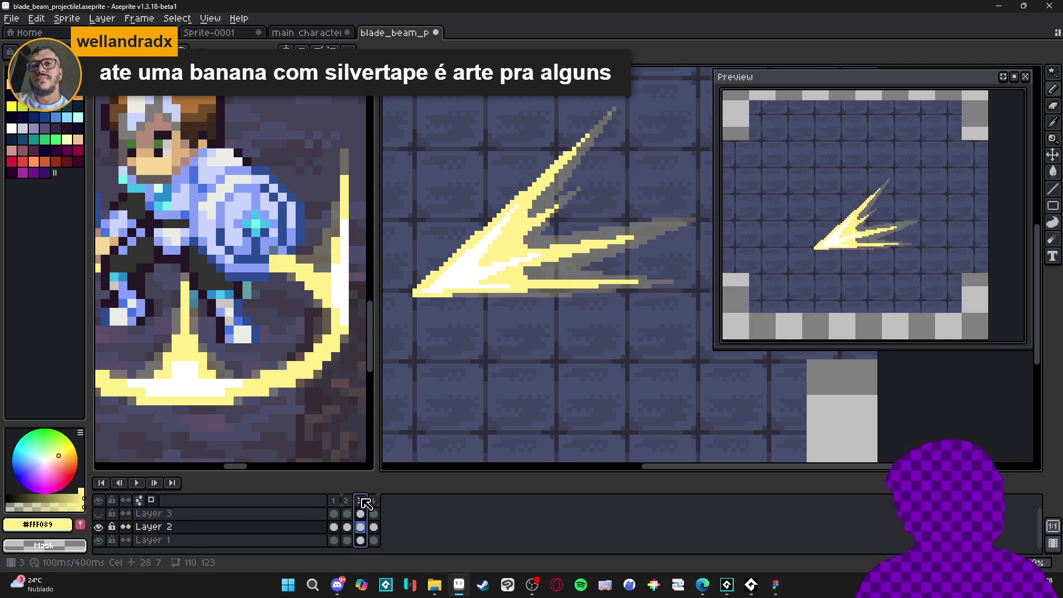
pyautogui.scroll(2, 608, 112)
pyautogui.scroll(1, 609, 112)
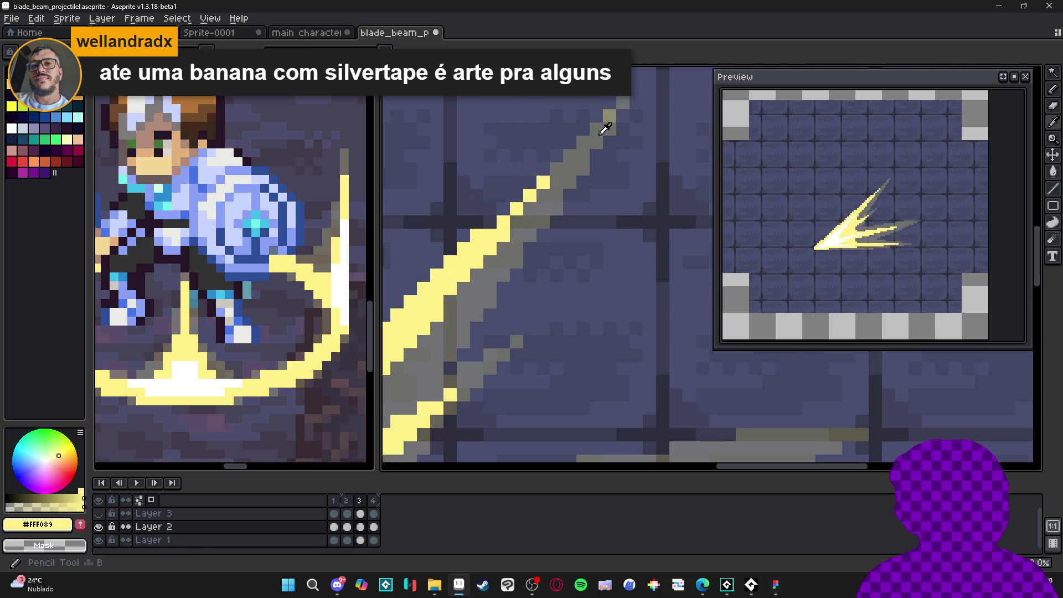
pyautogui.scroll(-3, 612, 118)
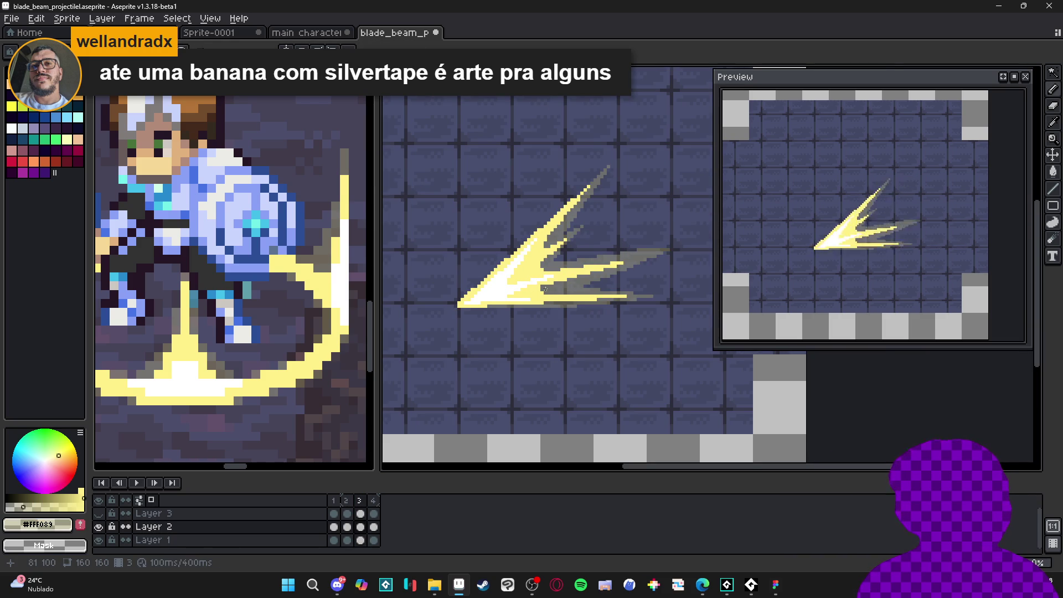
pyautogui.scroll(1, 536, 296)
pyautogui.scroll(1, 529, 294)
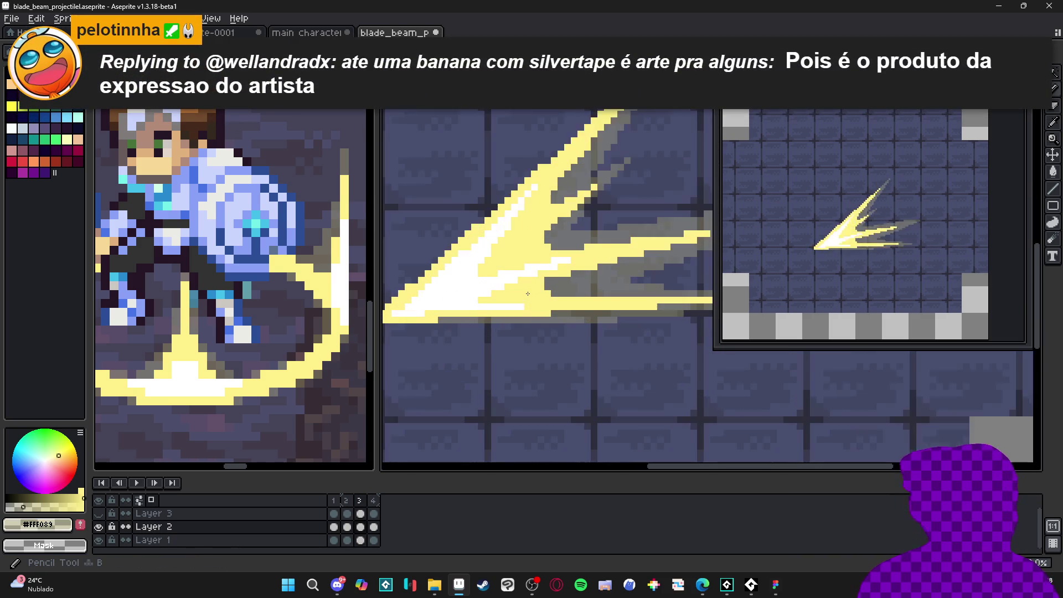
pyautogui.scroll(-1, 502, 305)
pyautogui.press('v')
pyautogui.scroll(1, 461, 310)
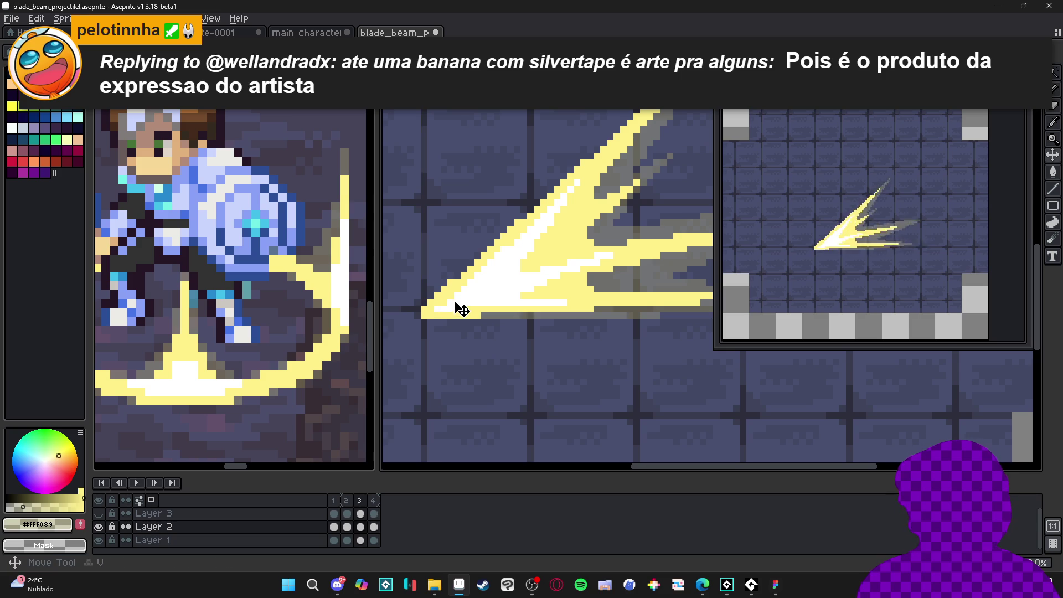
pyautogui.scroll(1, 448, 308)
# With the Pencil, recolour the stray white pixels at the slash tip to #FFF089 yellow.
pyautogui.press('e')
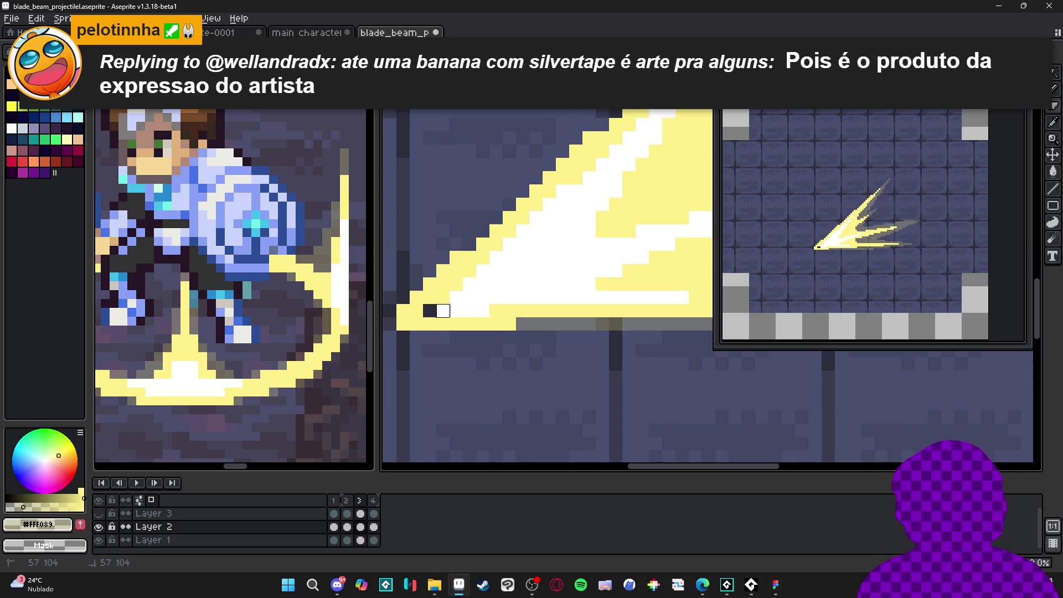
pyautogui.press('b')
pyautogui.click(443, 311)
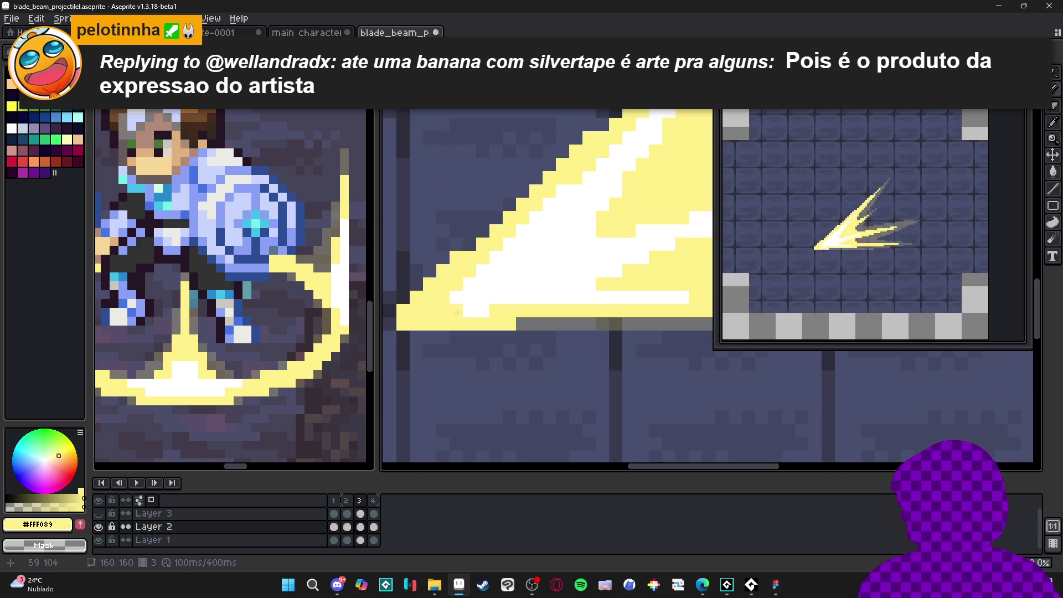
pyautogui.moveTo(457, 297); pyautogui.dragTo(483, 310)
# Pick a pale cream colour and shade the beam core with a short stroke and pixel.
pyautogui.keyDown('alt'); pyautogui.click(484, 302); pyautogui.keyUp('alt')
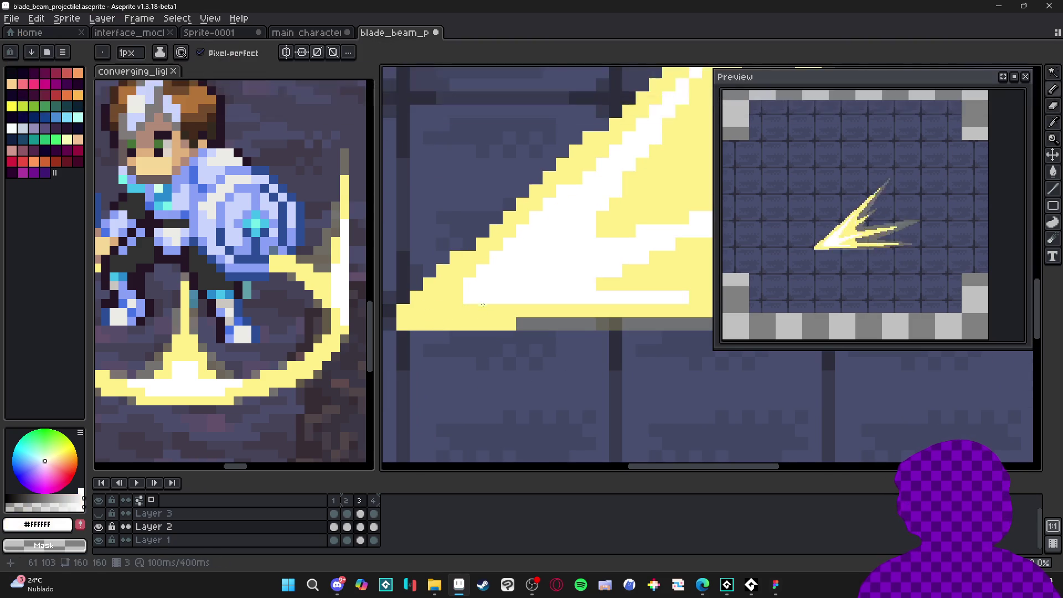
pyautogui.scroll(-2, 477, 312)
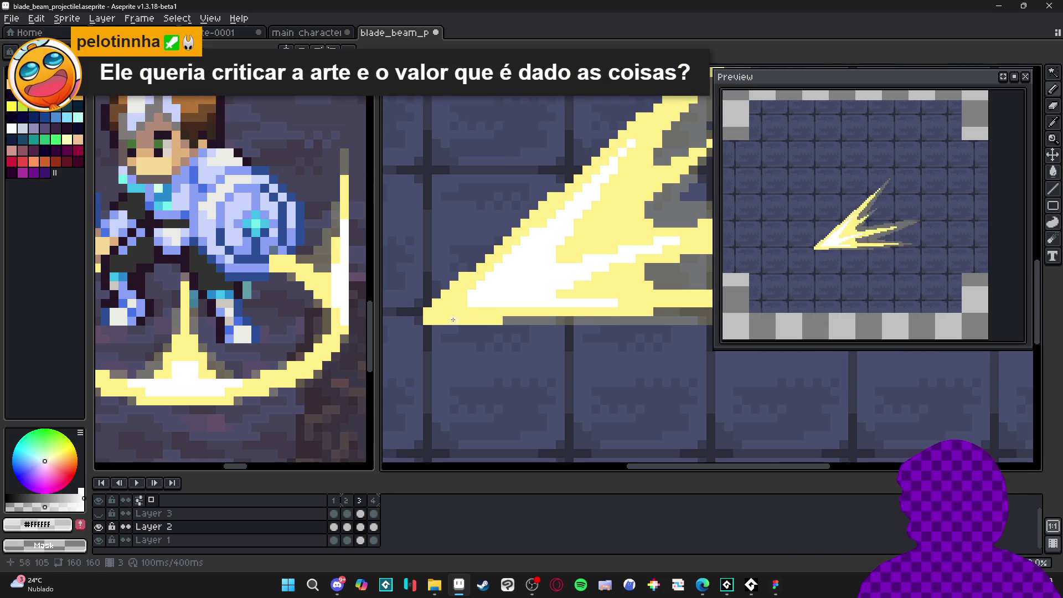
pyautogui.scroll(1, 442, 325)
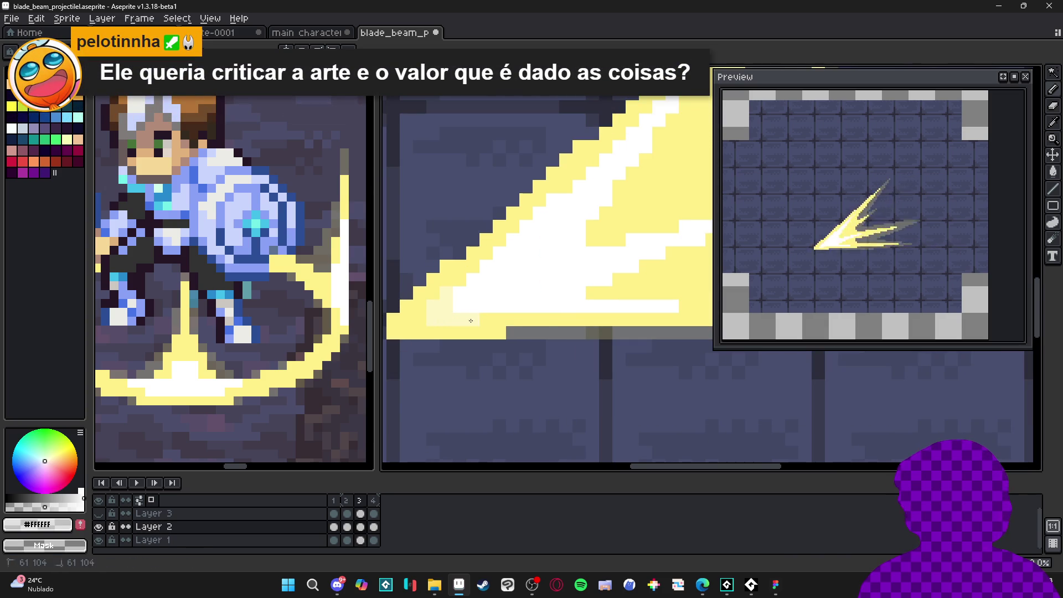
pyautogui.scroll(-3, 523, 322)
pyautogui.moveTo(457, 280)
pyautogui.mouseDown()
pyautogui.moveTo(470, 271)
pyautogui.moveTo(468, 255)
pyautogui.mouseUp()
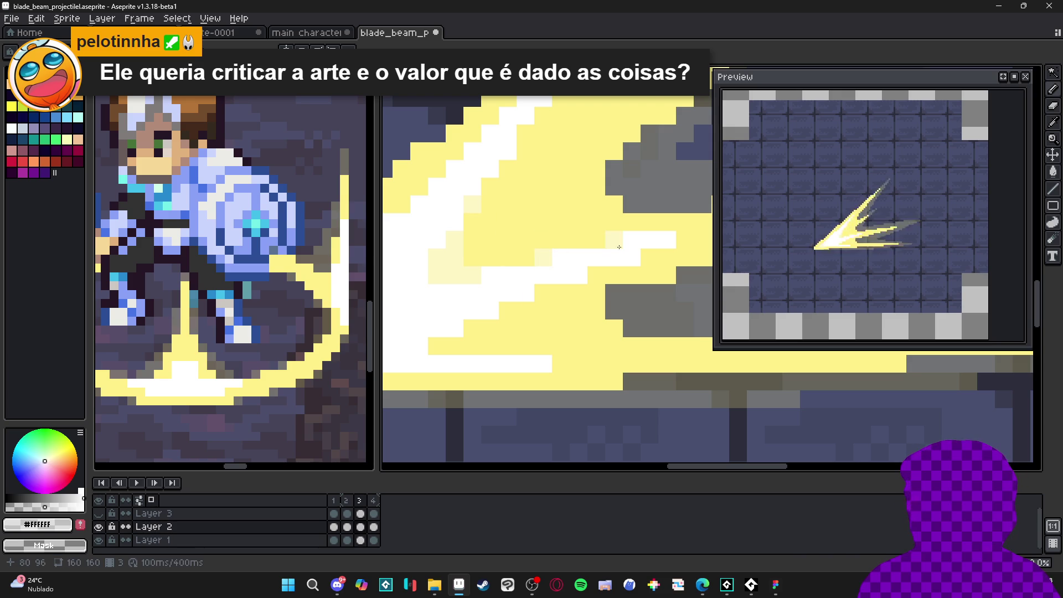
pyautogui.scroll(-1, 562, 286)
pyautogui.click(603, 272)
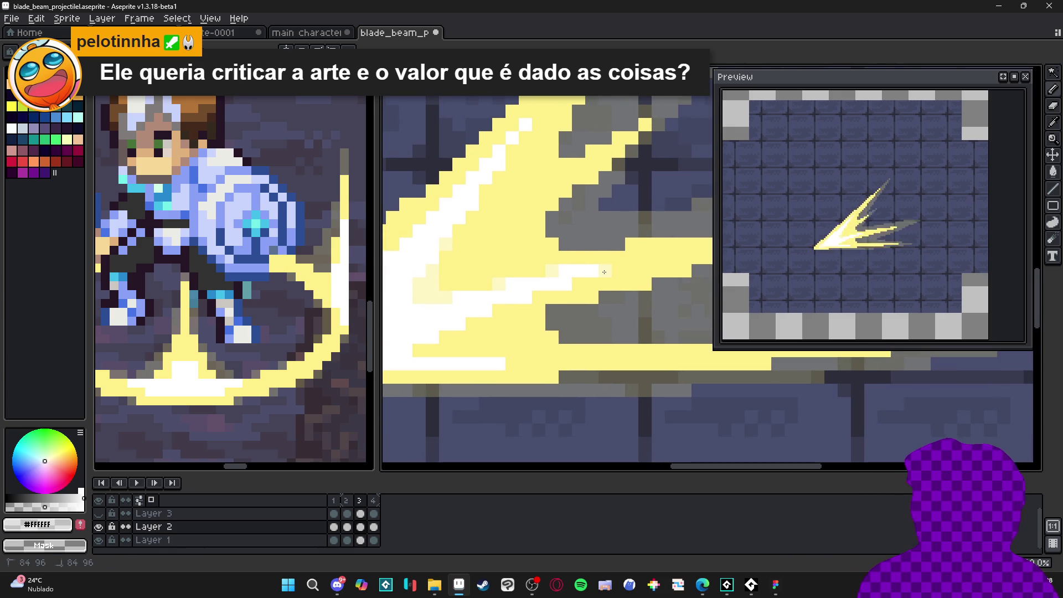
pyautogui.scroll(-1, 613, 269)
pyautogui.scroll(1, 529, 311)
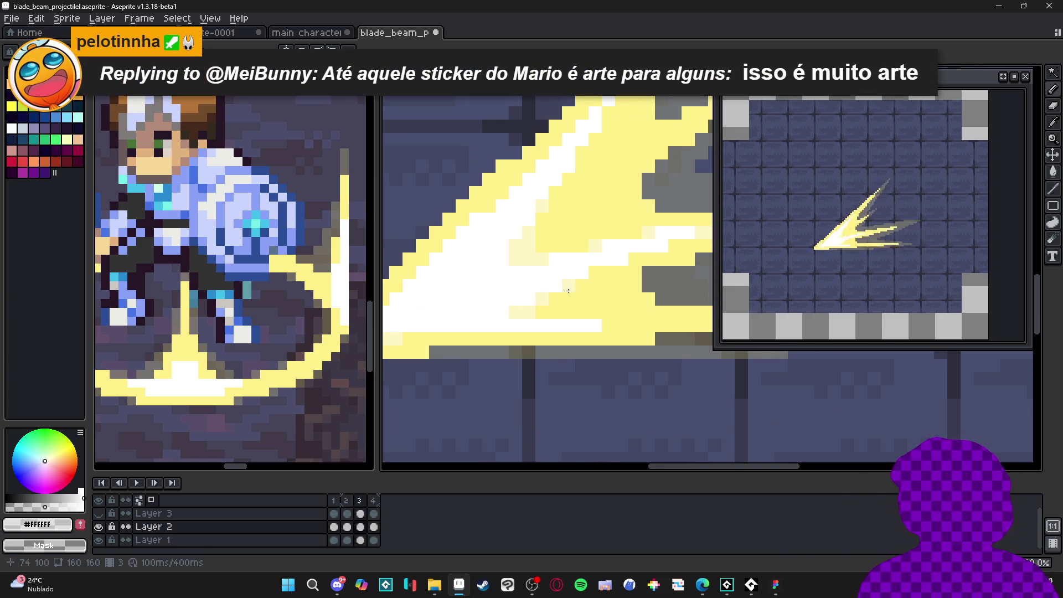
pyautogui.scroll(-2, 509, 322)
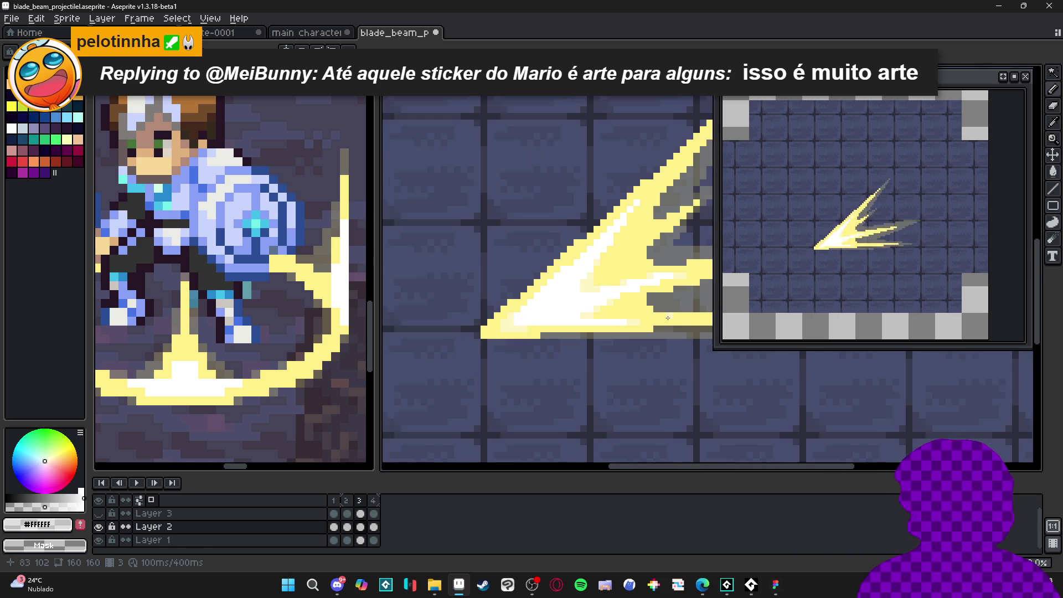
# On frame 4, place pale-yellow pixels and a short column along the white core's diagonal edges.
pyautogui.scroll(-2, 612, 304)
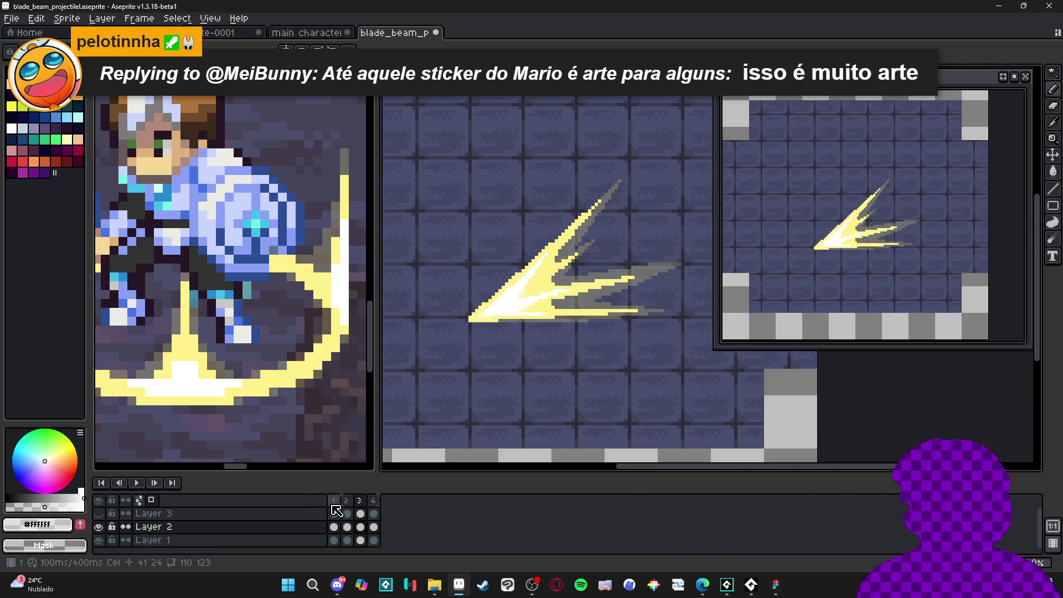
pyautogui.press('Right')
pyautogui.scroll(5, 535, 306)
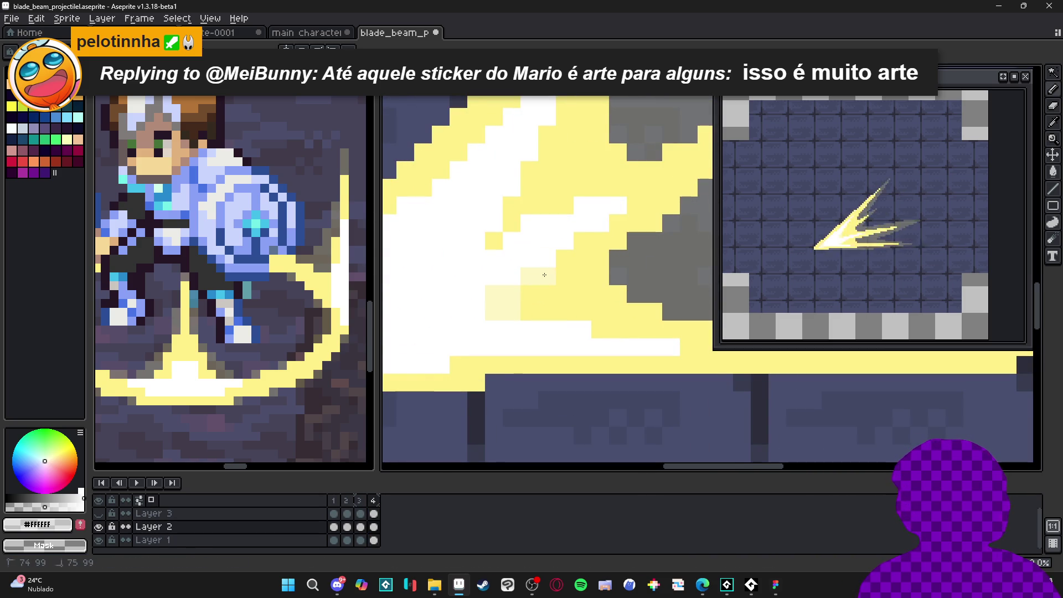
pyautogui.click(499, 234)
pyautogui.moveTo(511, 222); pyautogui.dragTo(511, 197)
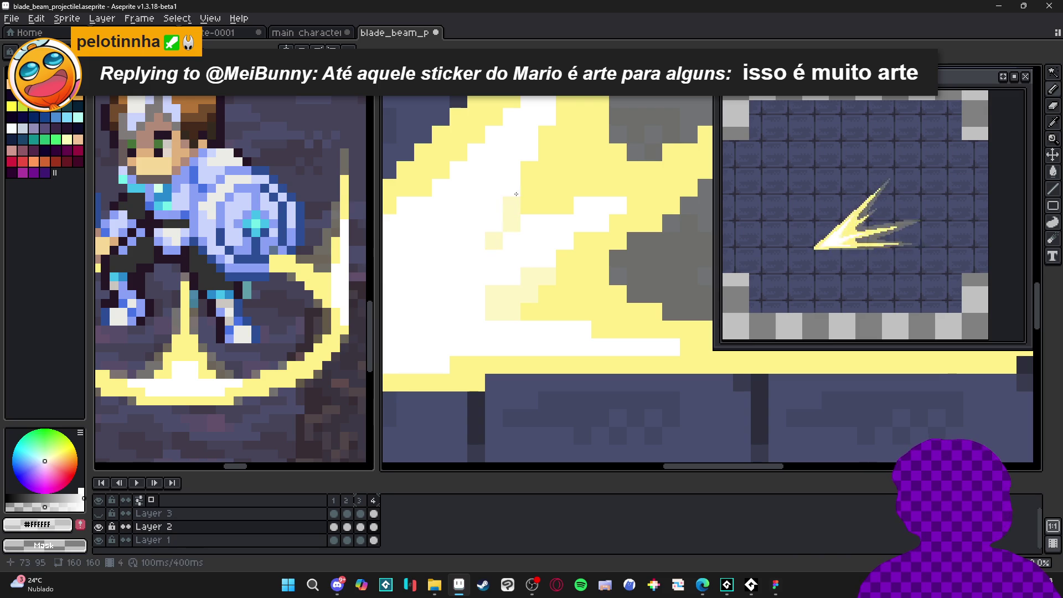
pyautogui.click(536, 201)
pyautogui.click(562, 205)
pyautogui.click(529, 188)
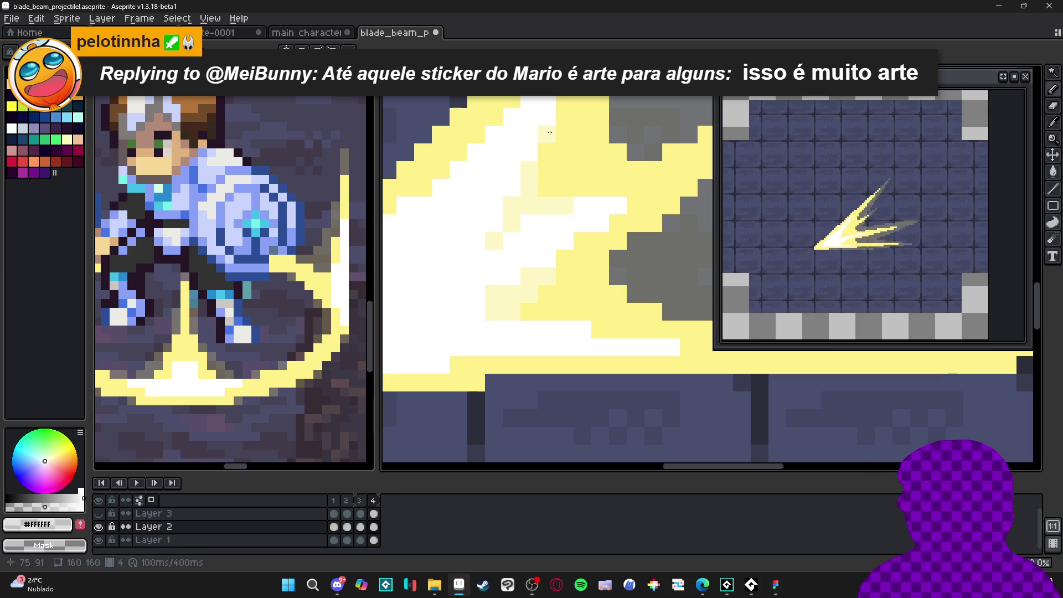
# Add pale-yellow pixels near the end of the beam's lower stroke.
pyautogui.scroll(-3, 664, 249)
pyautogui.scroll(2, 663, 249)
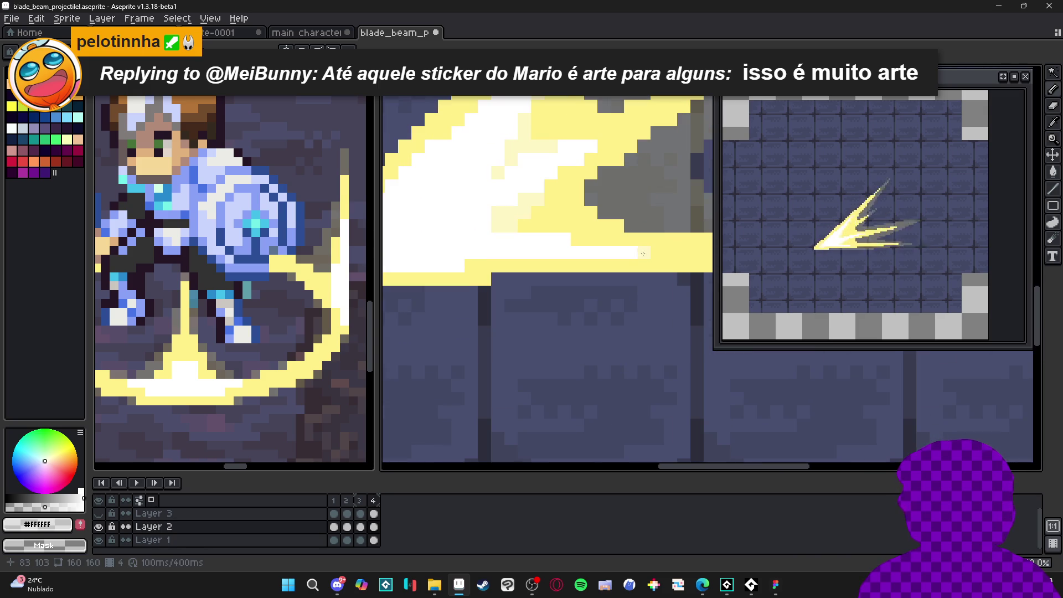
pyautogui.click(670, 252)
pyautogui.click(578, 239)
pyautogui.scroll(-2, 469, 270)
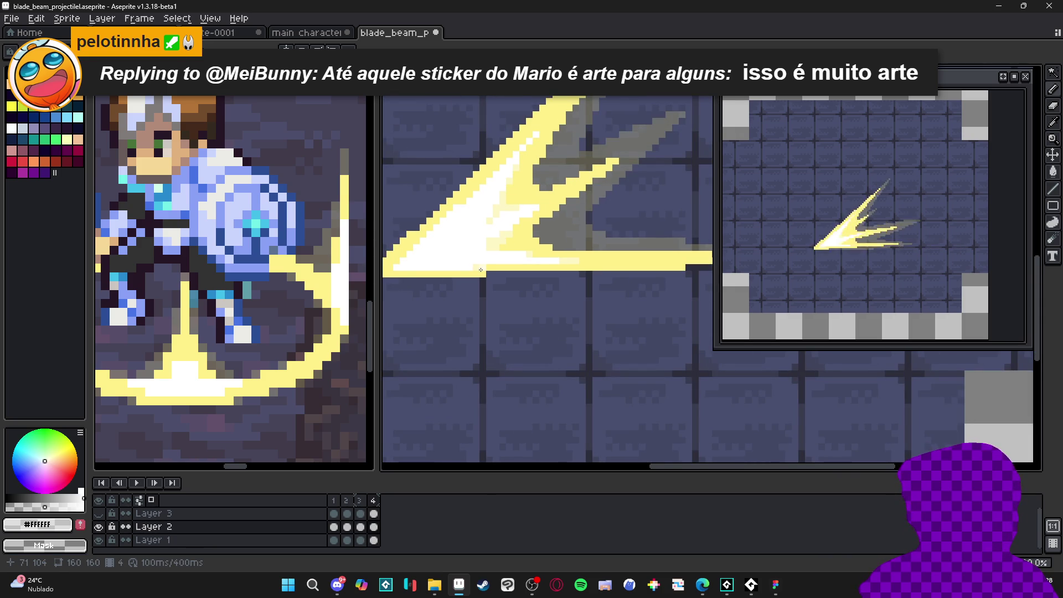
pyautogui.scroll(-1, 480, 270)
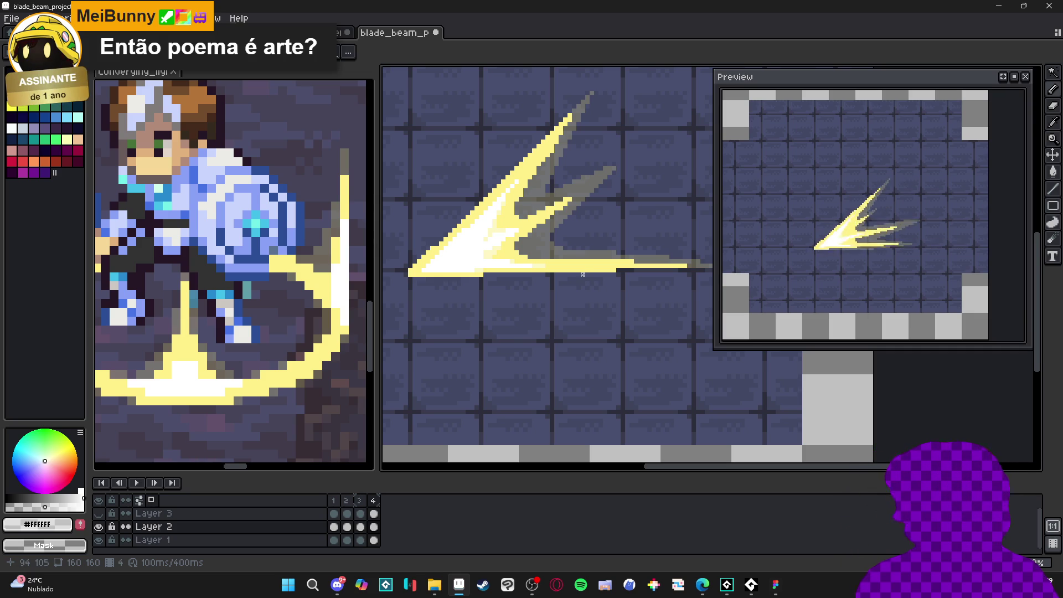
# Step back through frame 1 to frame 2, then switch to the main character - blade beam final document.
pyautogui.scroll(-1, 580, 275)
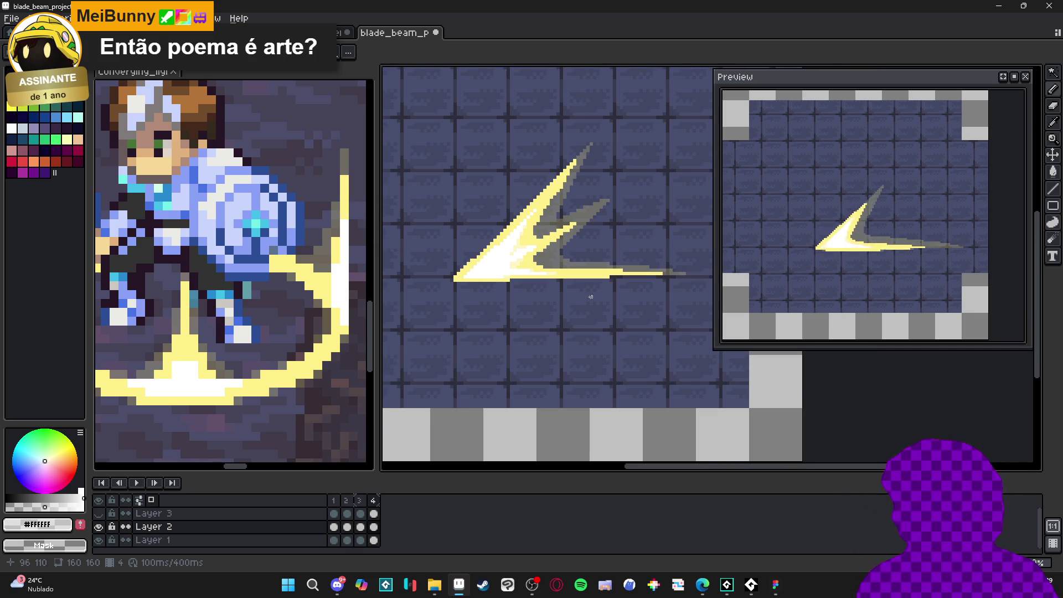
pyautogui.click(333, 504)
pyautogui.click(347, 501)
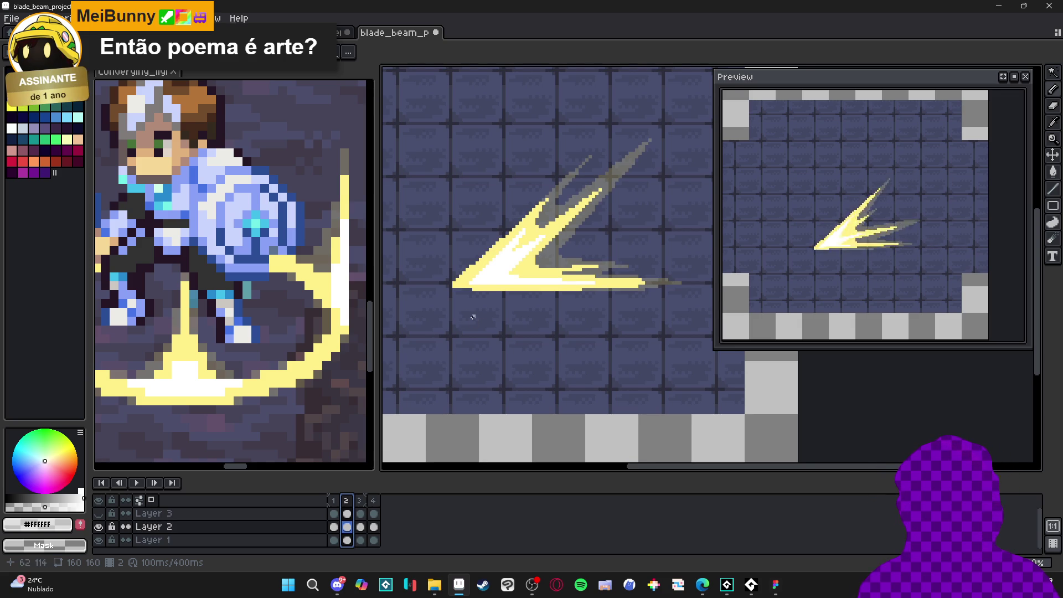
pyautogui.click(288, 32)
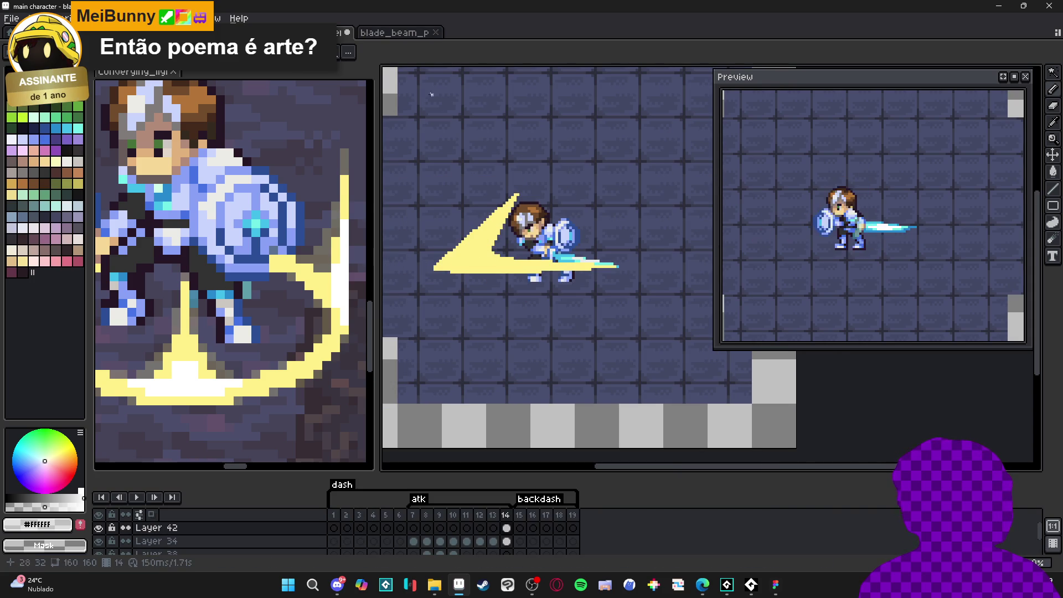
pyautogui.click(400, 32)
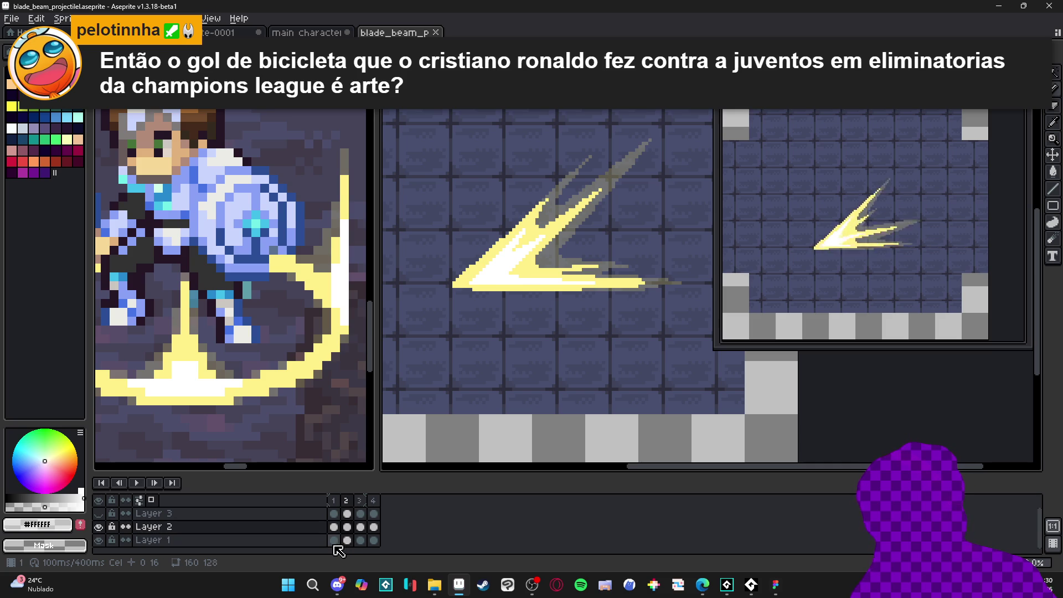
pyautogui.click(334, 513)
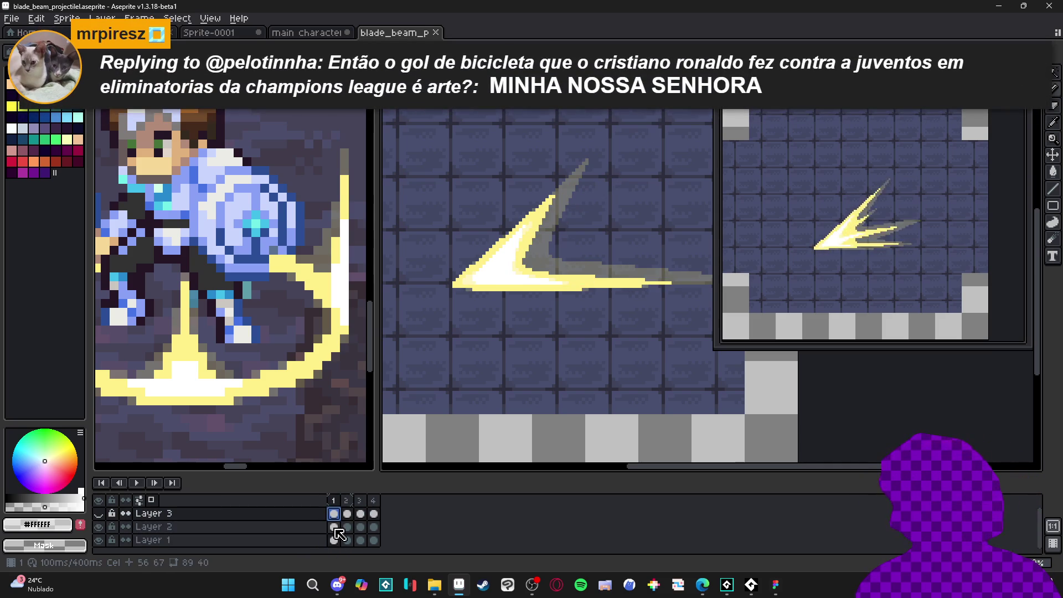
# Add a new Layer 4, pick the beam's #FFF089 yellow, and select its frame 1 cel.
pyautogui.hotkey('shift', 'n')
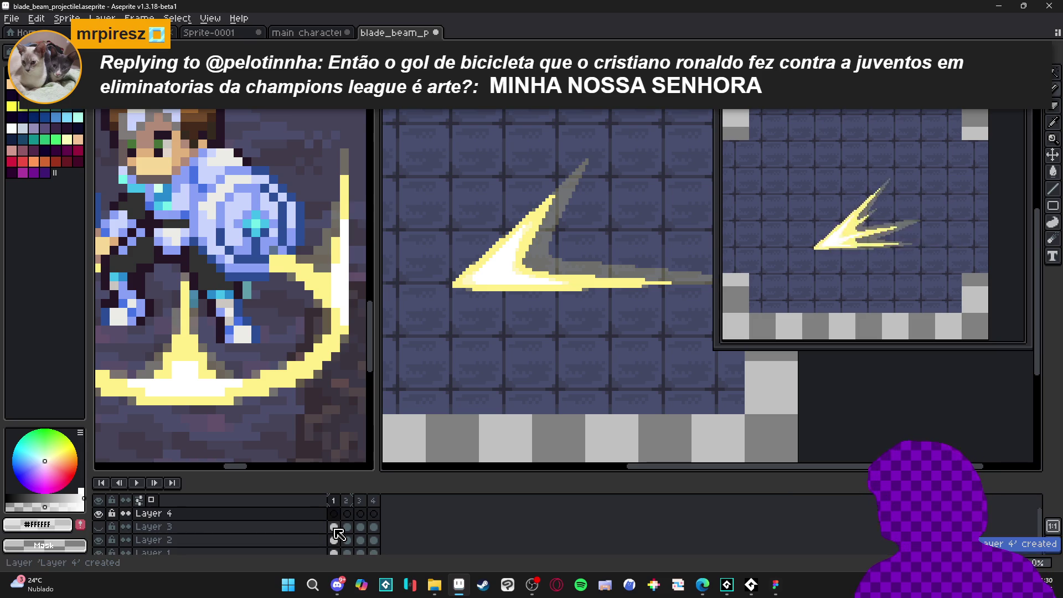
pyautogui.click(333, 513)
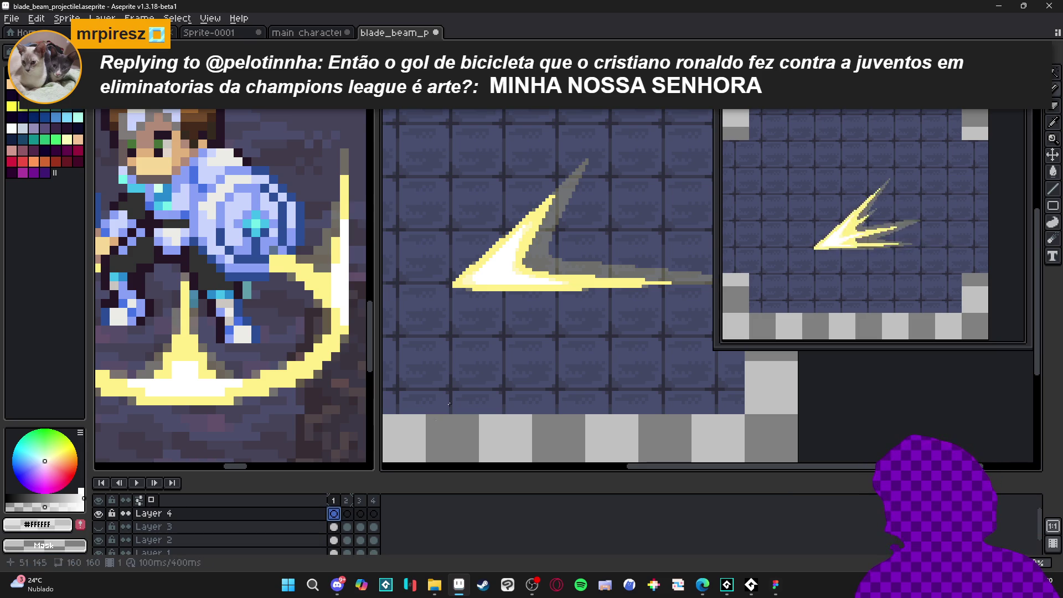
pyautogui.scroll(1, 546, 252)
pyautogui.scroll(1, 570, 207)
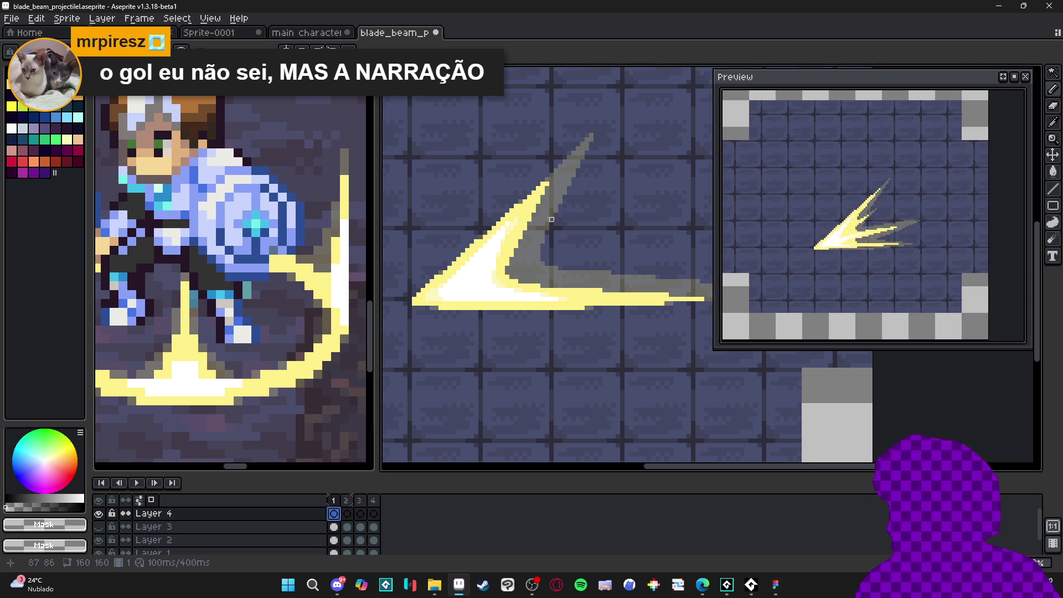
pyautogui.keyDown('ctrl'); pyautogui.click(525, 215); pyautogui.keyUp('ctrl')
pyautogui.keyDown('alt'); pyautogui.click(525, 214); pyautogui.keyUp('alt')
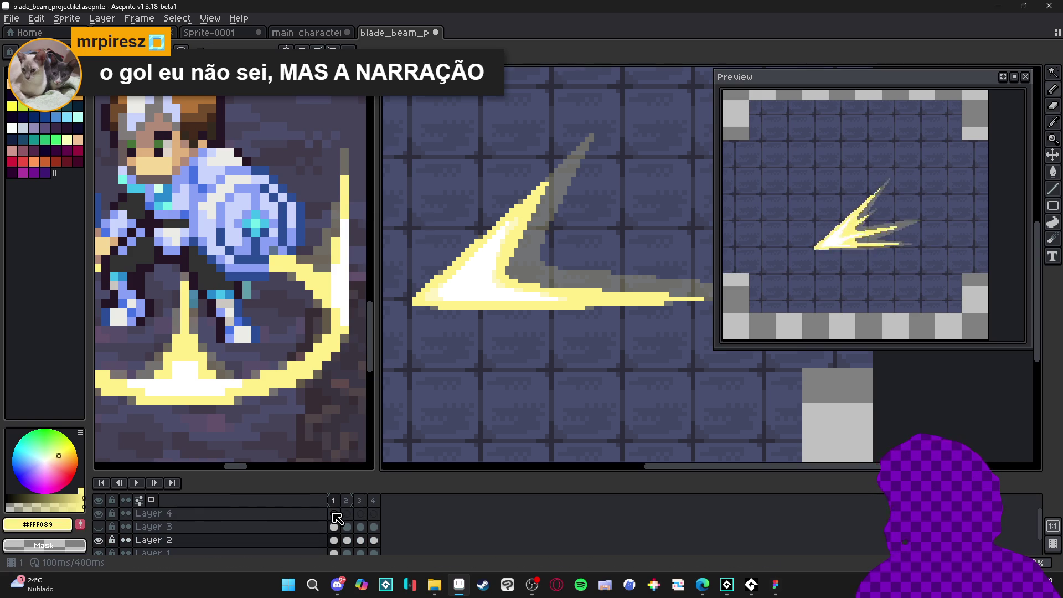
pyautogui.click(99, 540)
pyautogui.click(100, 540)
pyautogui.click(334, 514)
# Draw short yellow spark streaks beside the grey trail, undoing the stray pixel.
pyautogui.moveTo(537, 228)
pyautogui.mouseDown()
pyautogui.moveTo(562, 183)
pyautogui.moveTo(581, 184)
pyautogui.moveTo(565, 218)
pyautogui.moveTo(536, 232)
pyautogui.moveTo(556, 218)
pyautogui.mouseUp()
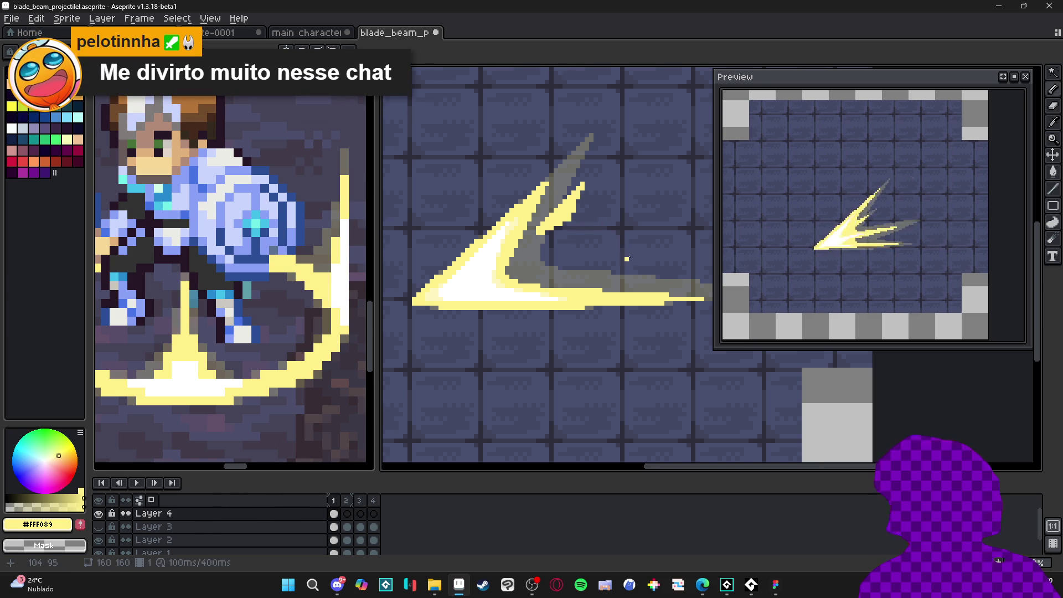
pyautogui.moveTo(643, 254); pyautogui.dragTo(572, 271)
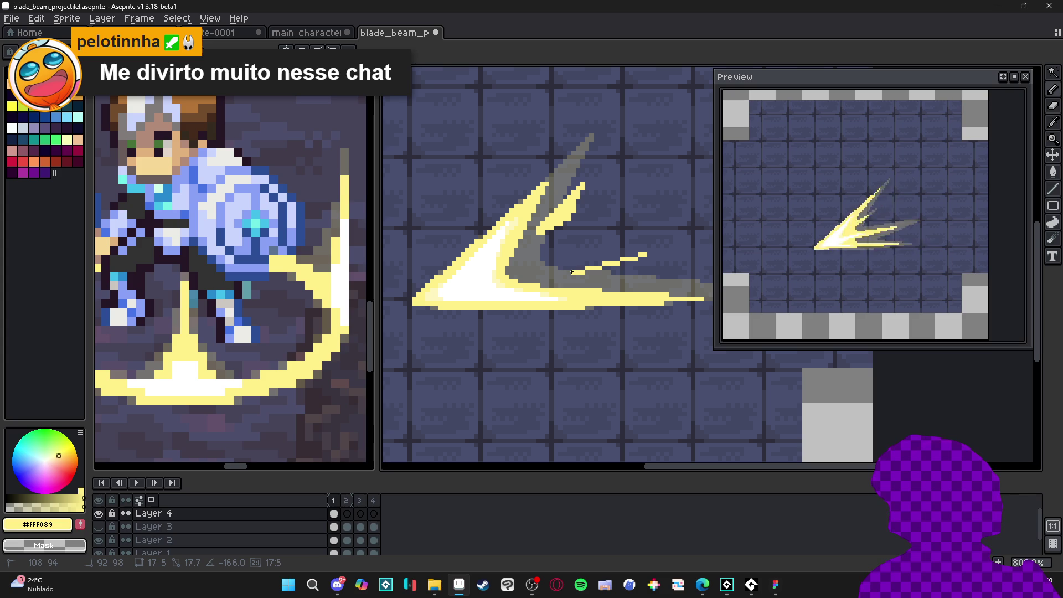
pyautogui.press('Escape')
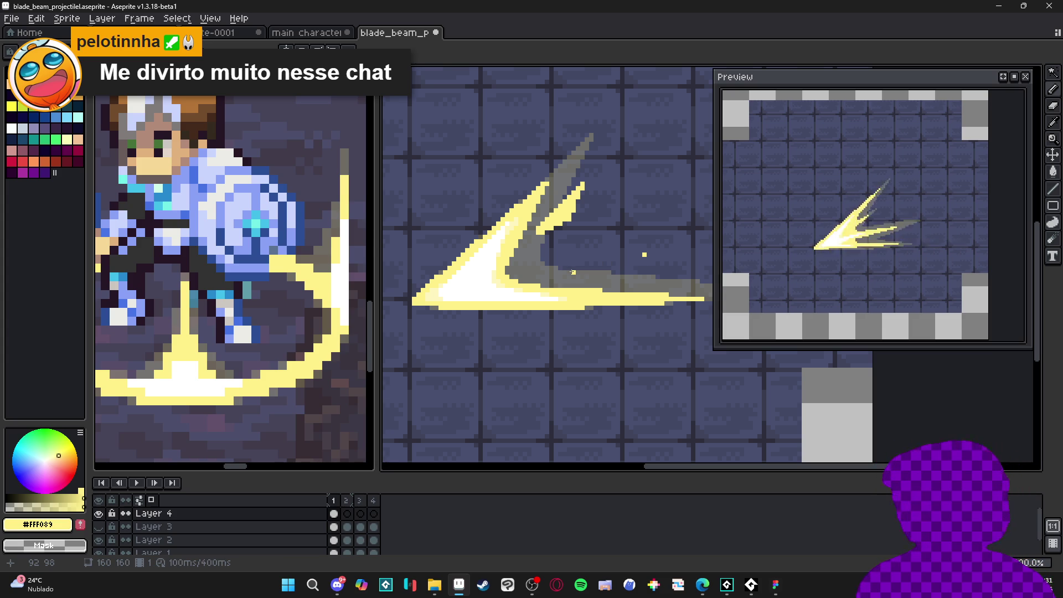
pyautogui.hotkey('ctrl', 'z')
pyautogui.moveTo(588, 280); pyautogui.dragTo(607, 280)
# Zoom out and save the file as blade_beam_projectilel.aseprite.
pyautogui.scroll(-2, 608, 280)
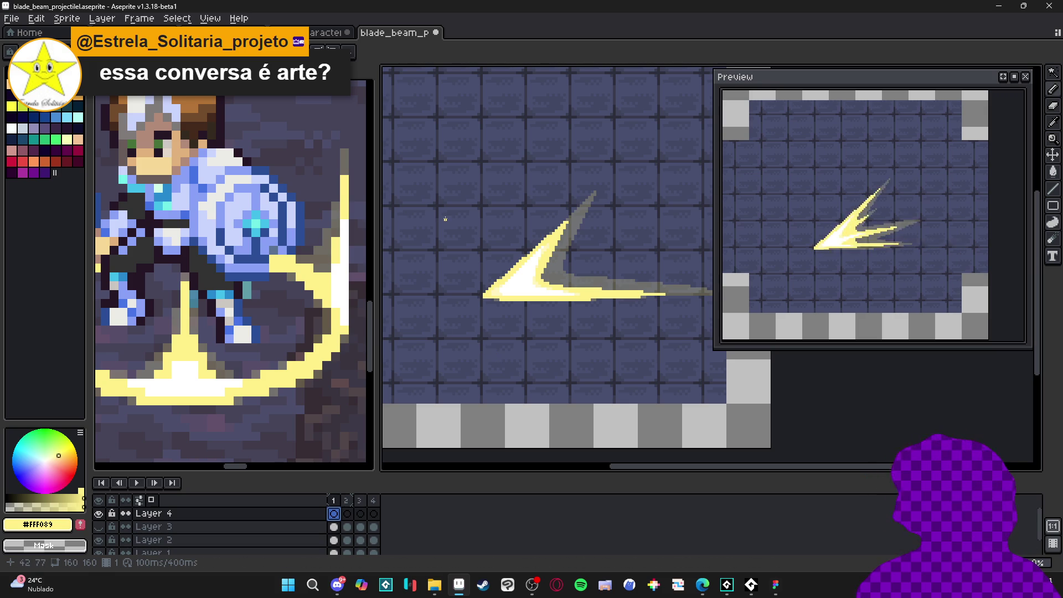
pyautogui.scroll(-2, 326, 307)
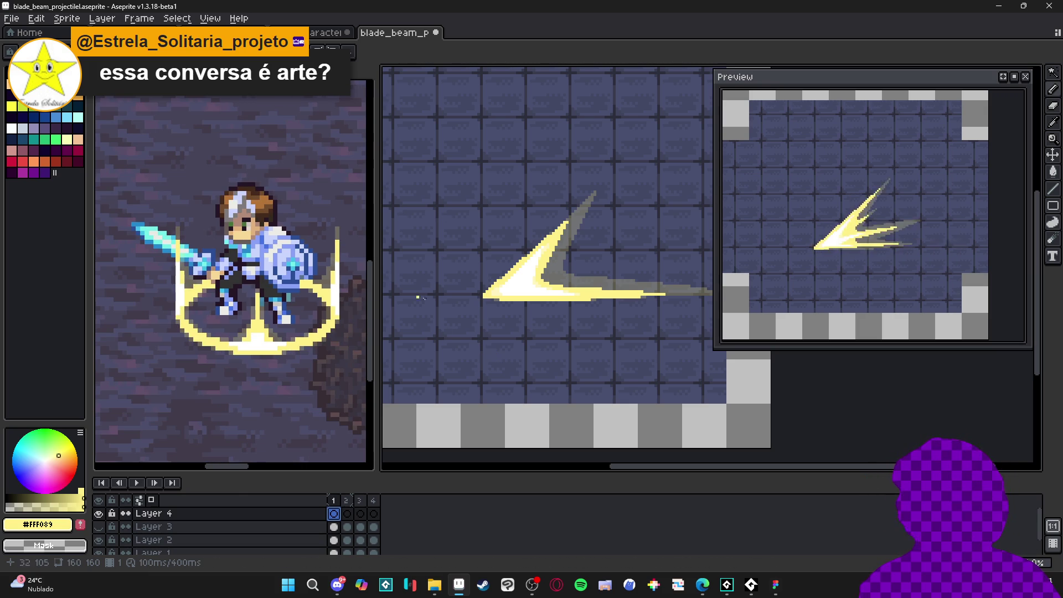
pyautogui.scroll(-1, 520, 299)
pyautogui.hotkey('ctrl', 's')
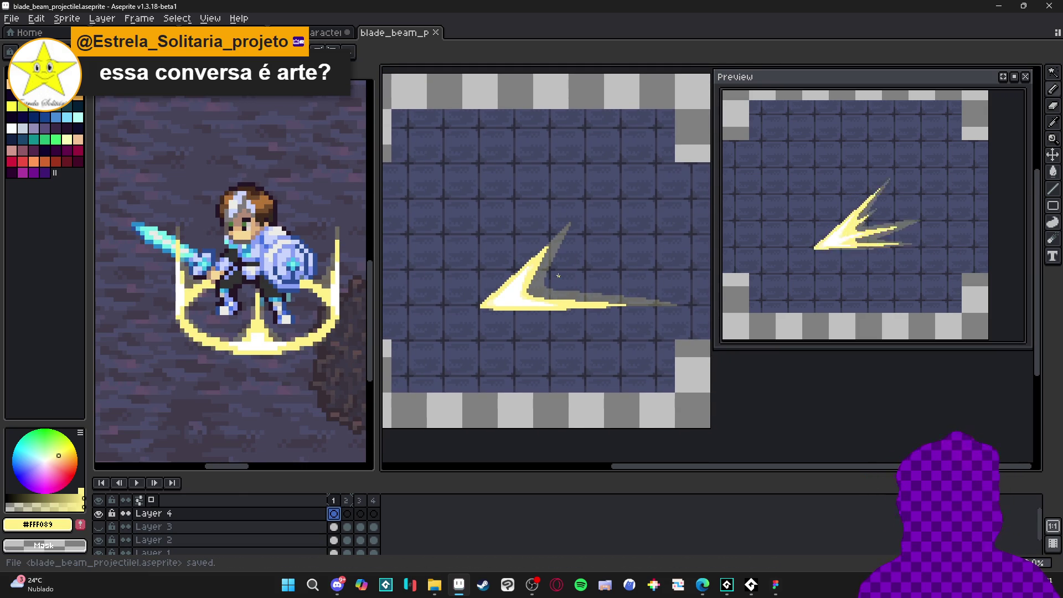
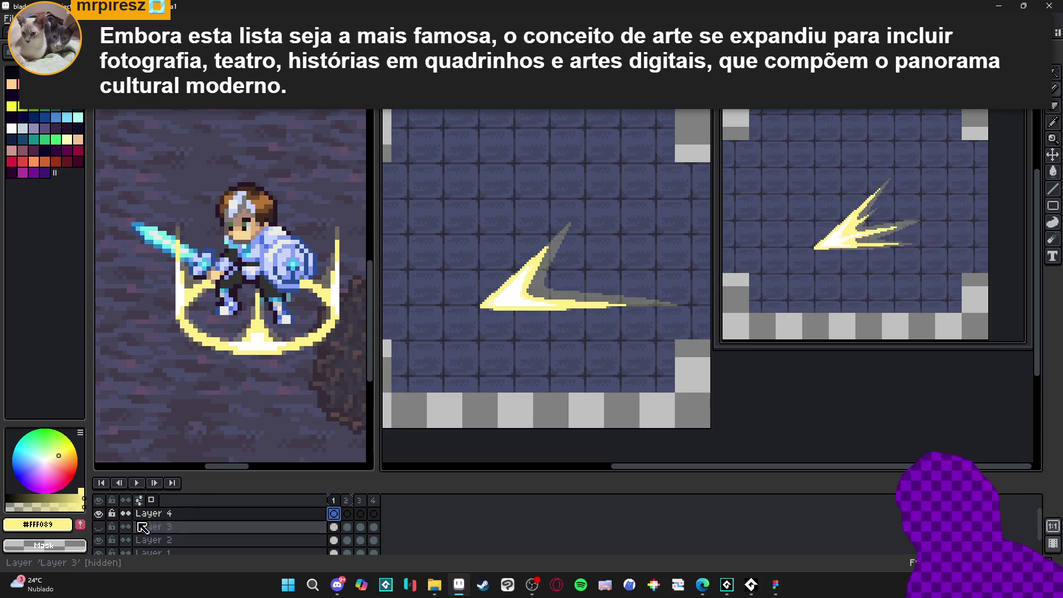
# Toggle Layer 2's visibility to compare the slash, leaving it hidden.
pyautogui.click(99, 541)
pyautogui.click(99, 541)
pyautogui.click(99, 541)
pyautogui.click(99, 541)
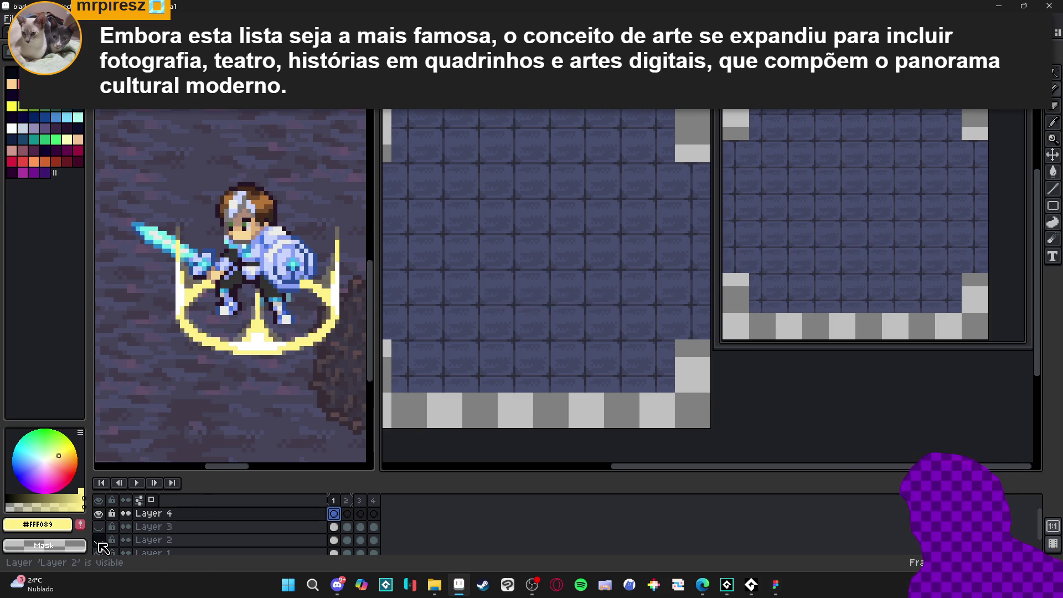
pyautogui.click(99, 542)
pyautogui.click(100, 541)
pyautogui.click(99, 542)
pyautogui.click(100, 541)
pyautogui.click(100, 541)
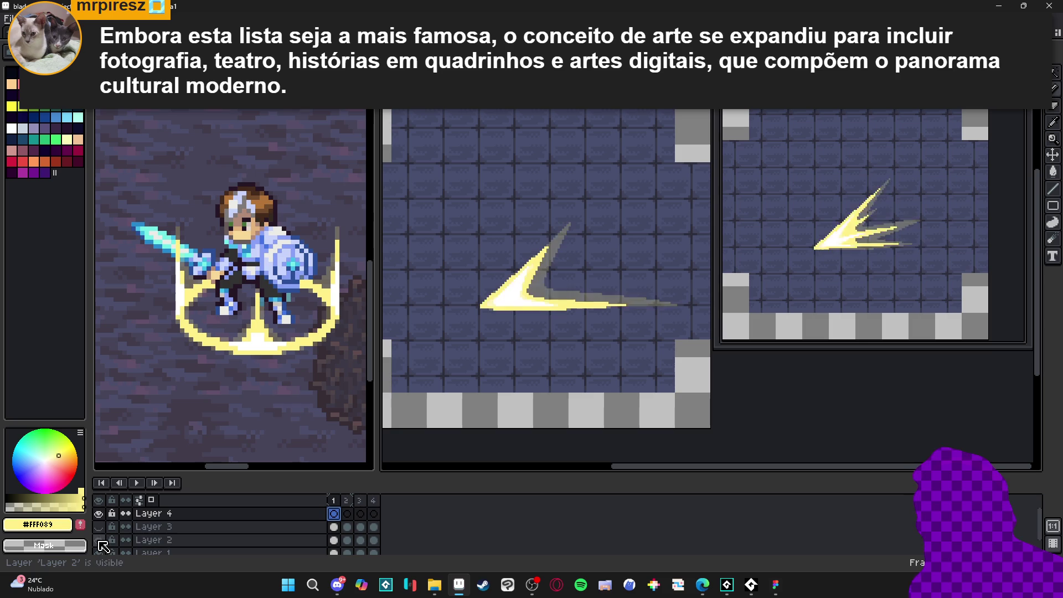
# Duplicate Layer 2 into Layer 2 Copy and select its four frame cels.
pyautogui.rightClick(154, 540)
pyautogui.click(200, 527)
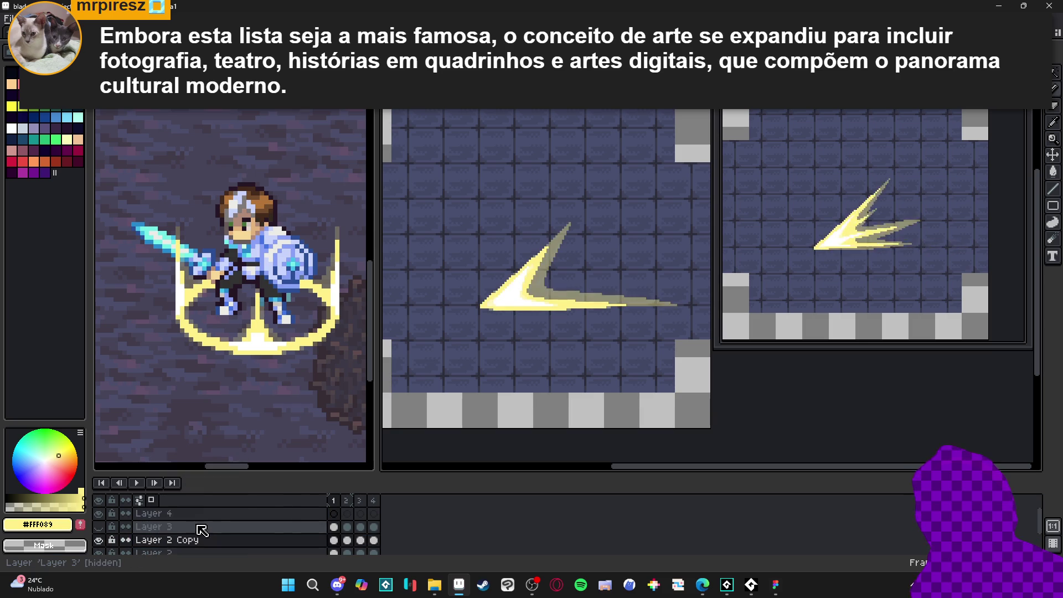
pyautogui.click(375, 540)
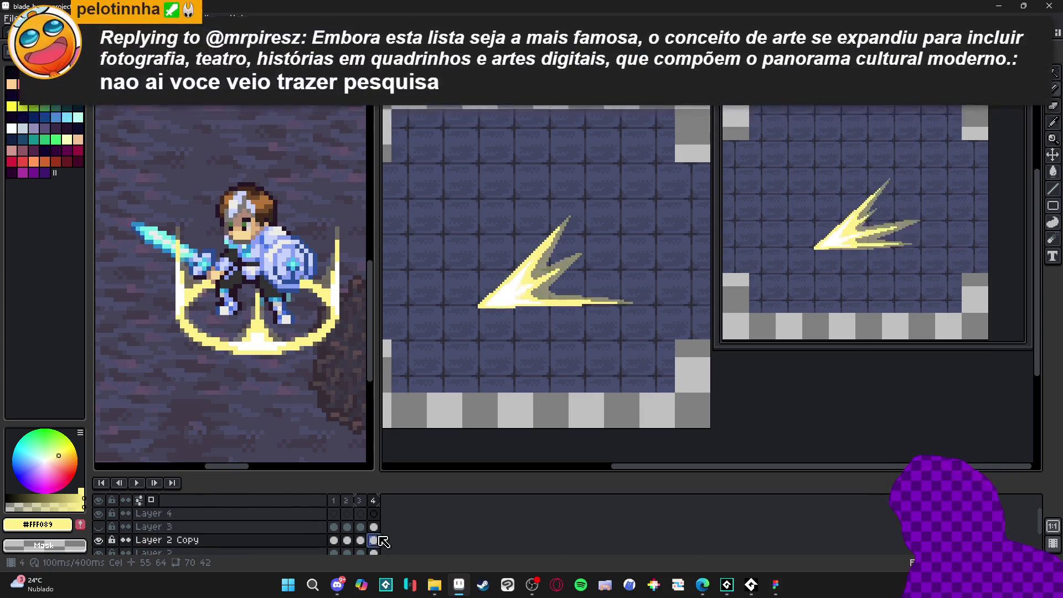
pyautogui.moveTo(377, 545); pyautogui.dragTo(334, 542)
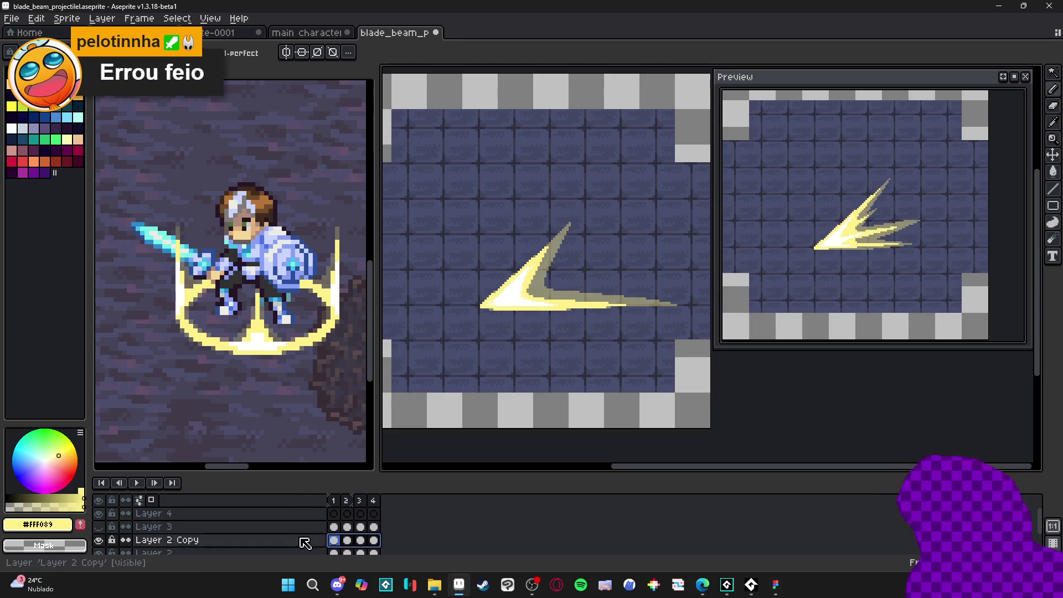
pyautogui.press('F9')
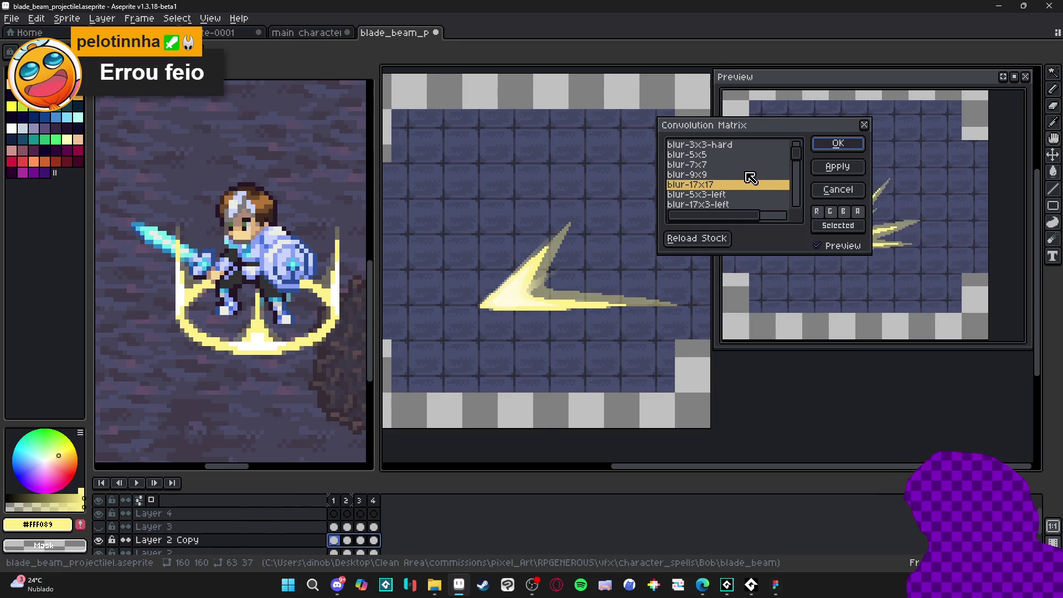
# Preview the blur-9x9, blur-7x7 and blur-5x5 kernels, then cancel and clear the selection.
pyautogui.click(736, 175)
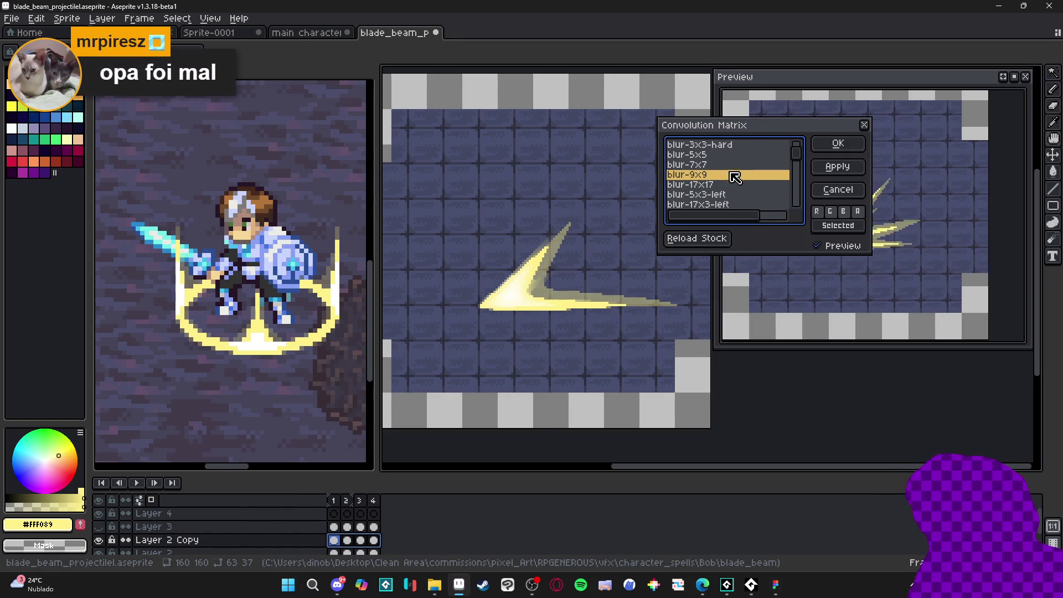
pyautogui.click(732, 165)
pyautogui.click(730, 158)
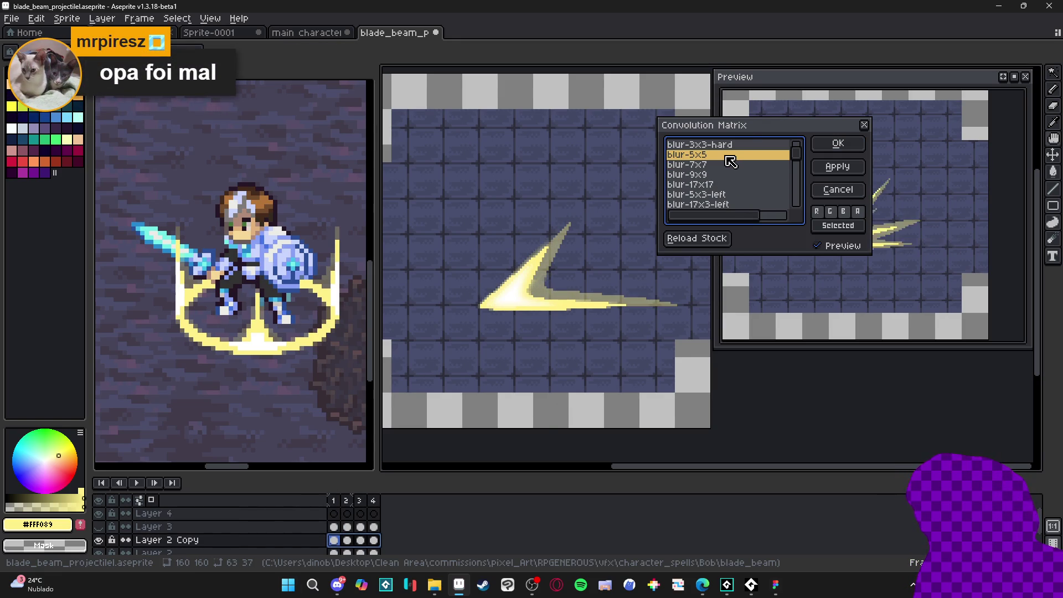
pyautogui.click(817, 185)
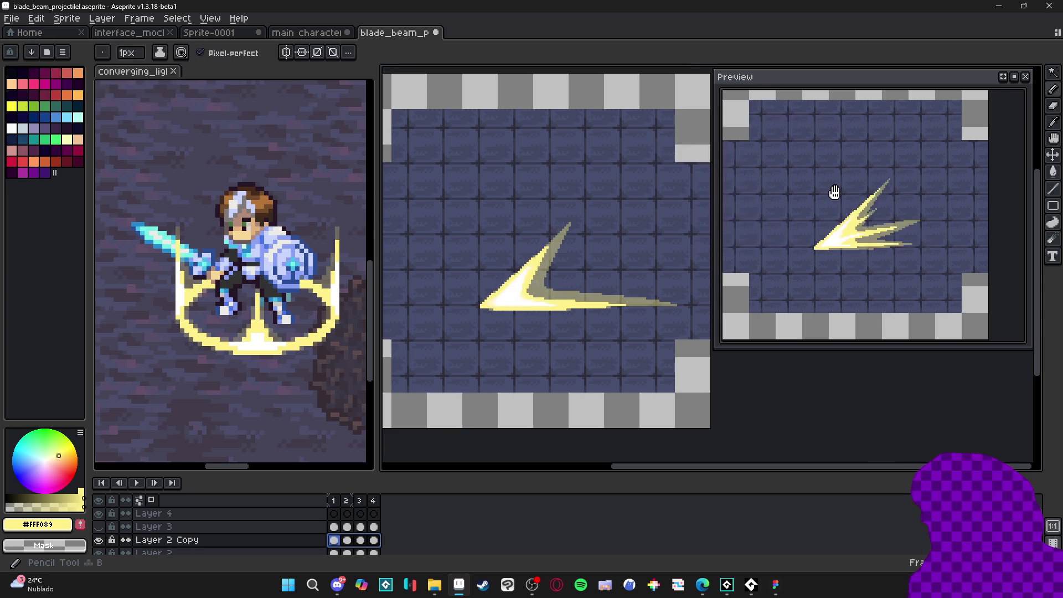
pyautogui.hotkey('ctrl', 'd')
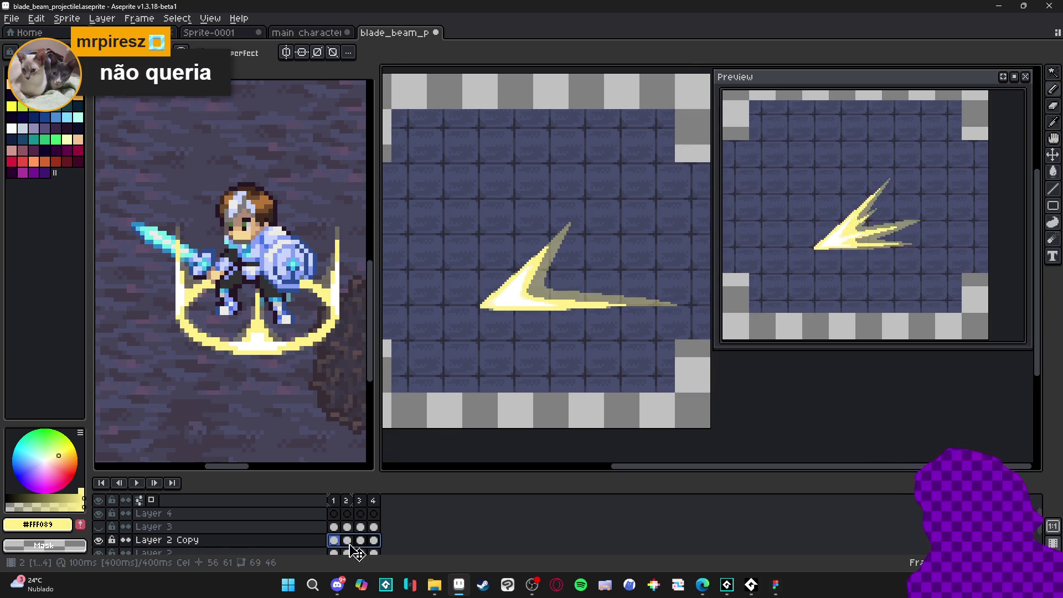
# Reselect frames 1–4 of Layer 2 Copy and apply a small blur kernel.
pyautogui.moveTo(375, 547); pyautogui.dragTo(341, 548)
pyautogui.press('F9')
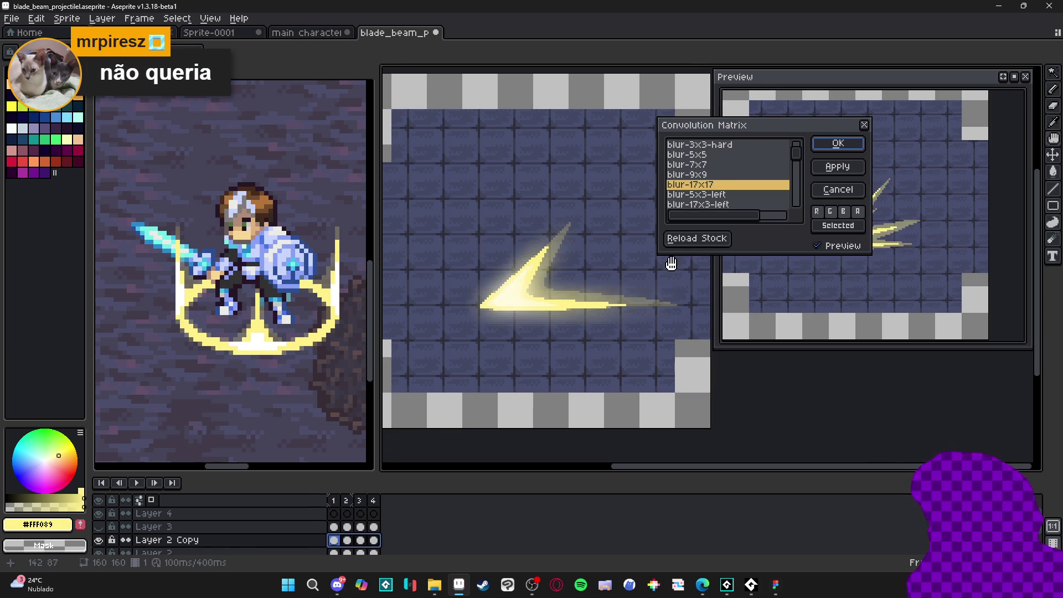
pyautogui.click(714, 175)
pyautogui.click(714, 155)
pyautogui.click(718, 146)
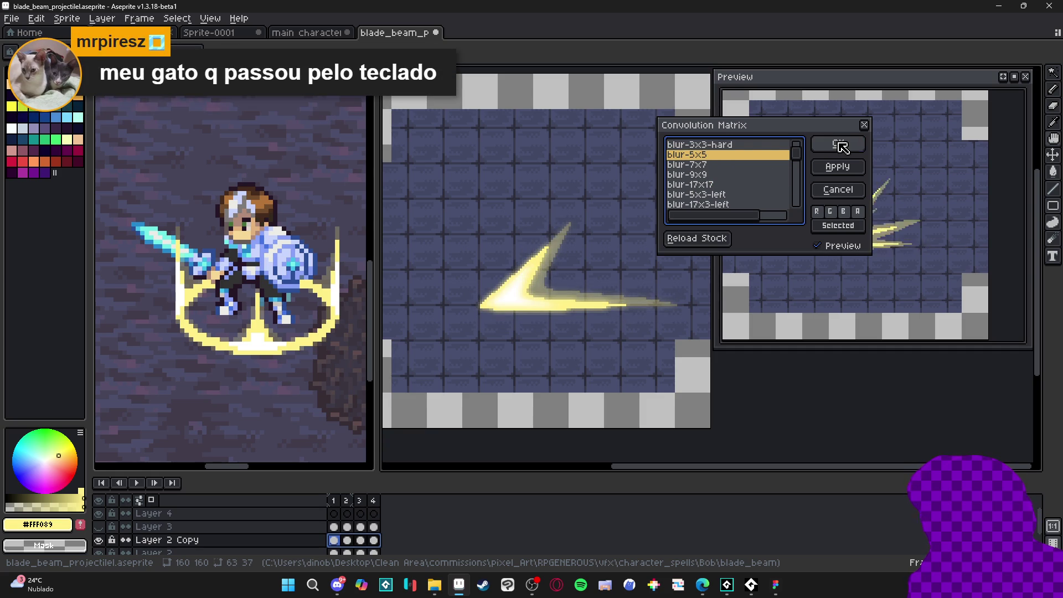
pyautogui.click(835, 143)
# Set Layer 2 Copy's blend mode to Screen in its layer properties.
pyautogui.doubleClick(166, 540)
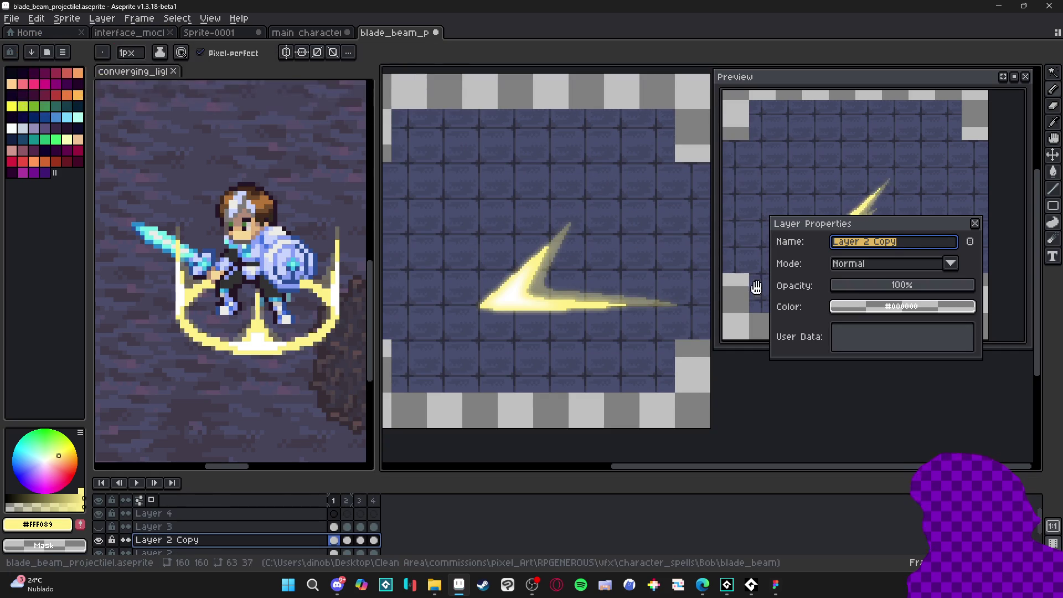
pyautogui.click(905, 268)
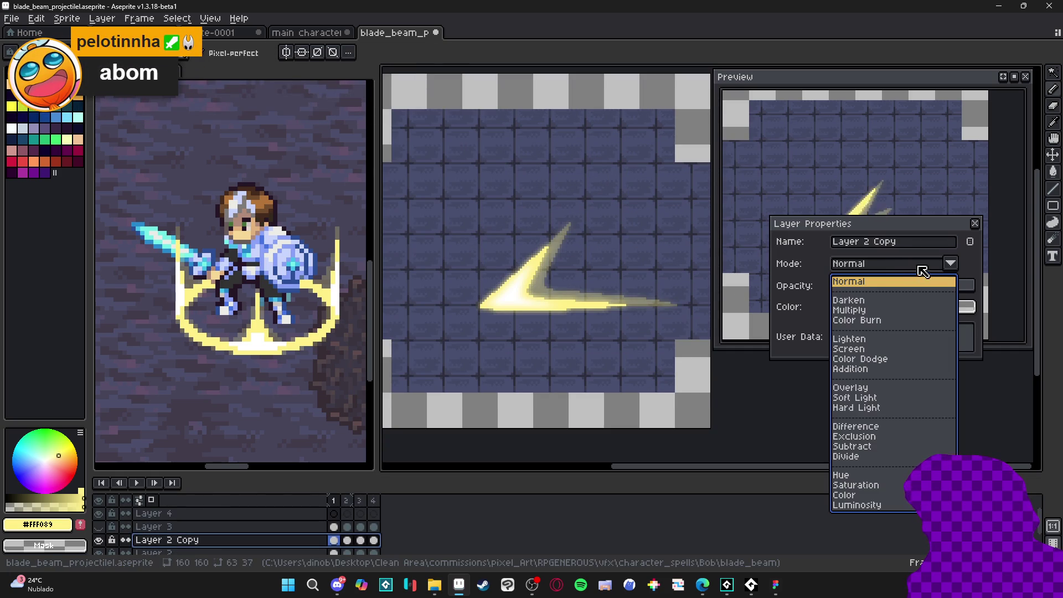
pyautogui.click(860, 351)
pyautogui.moveTo(904, 229); pyautogui.dragTo(859, 334)
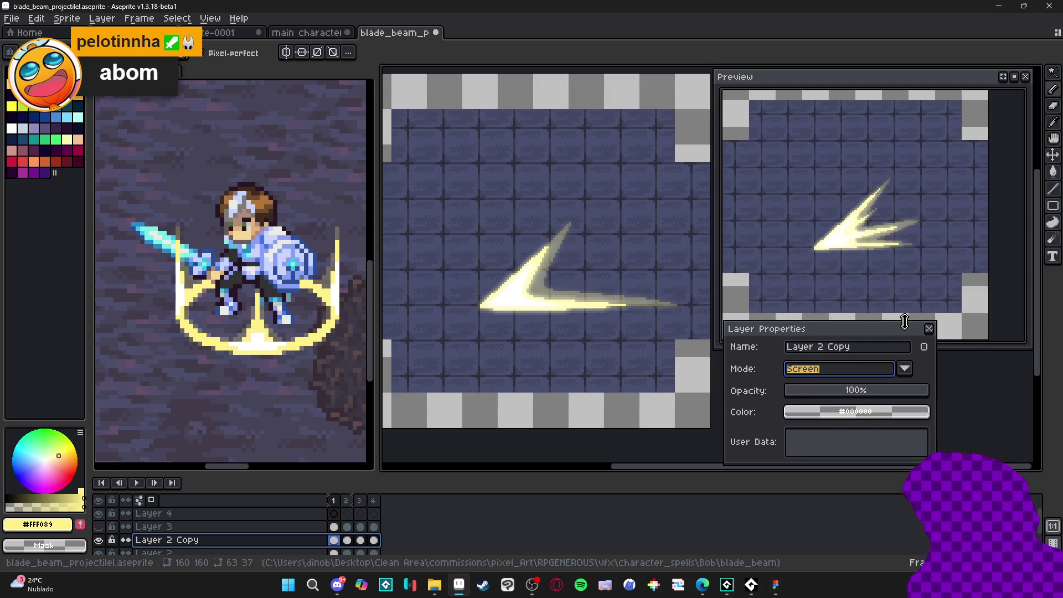
pyautogui.click(929, 329)
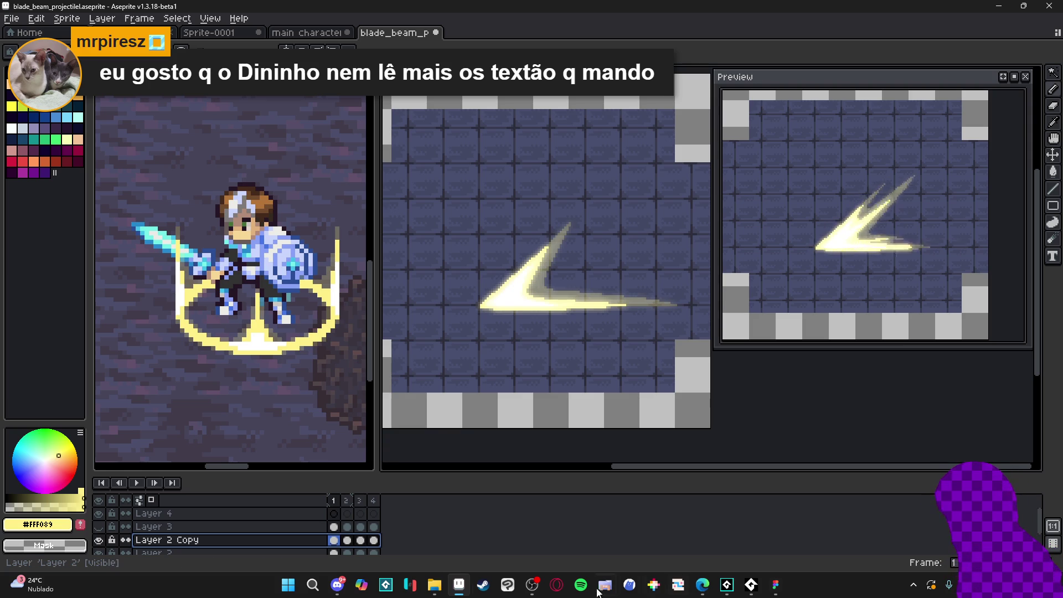
# Set Layer 2 Copy's opacity to 88%.
pyautogui.doubleClick(227, 541)
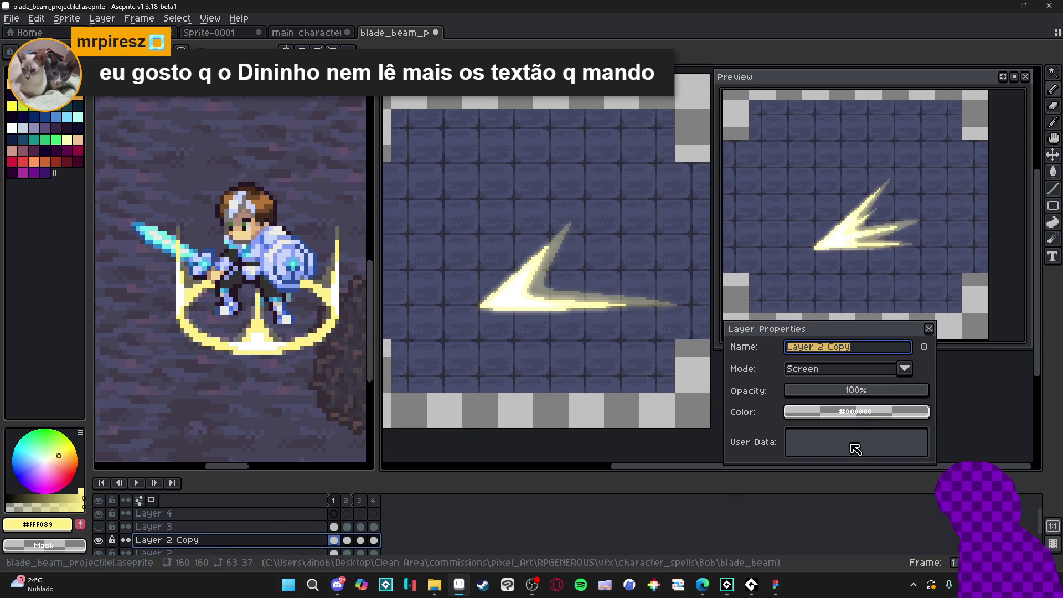
pyautogui.click(846, 396)
pyautogui.moveTo(847, 396)
pyautogui.mouseDown()
pyautogui.moveTo(834, 391)
pyautogui.moveTo(909, 399)
pyautogui.mouseUp()
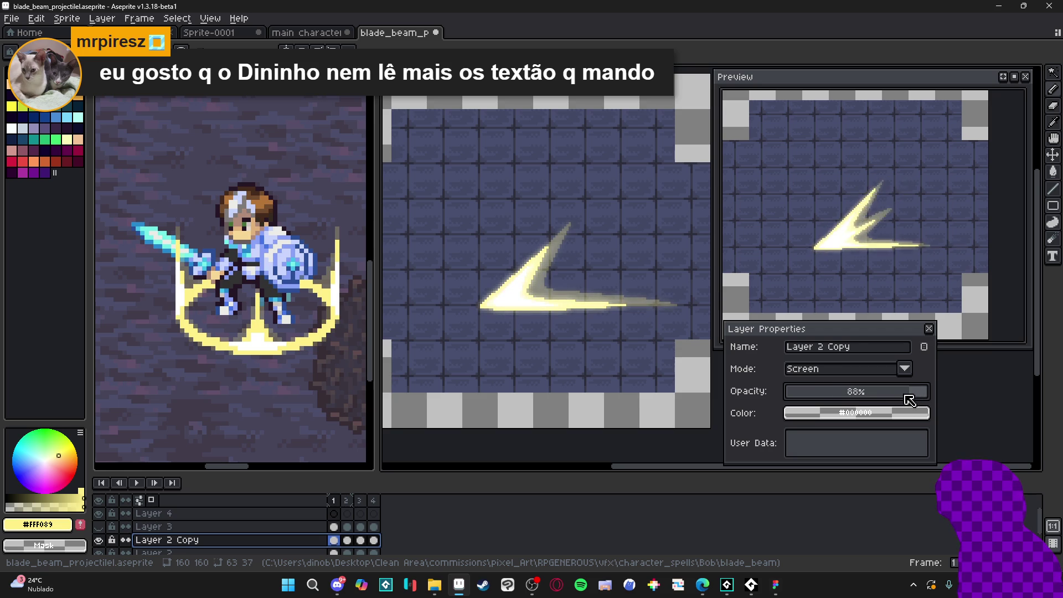
pyautogui.click(928, 328)
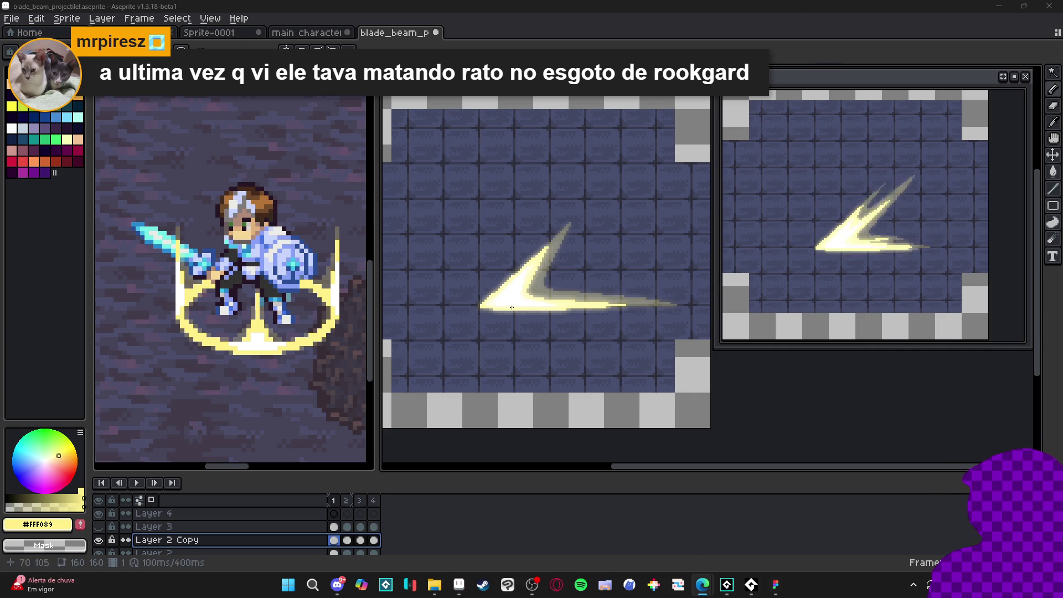
# Step between frames 1 and 2 and hide the glow layer to compare.
pyautogui.click(343, 500)
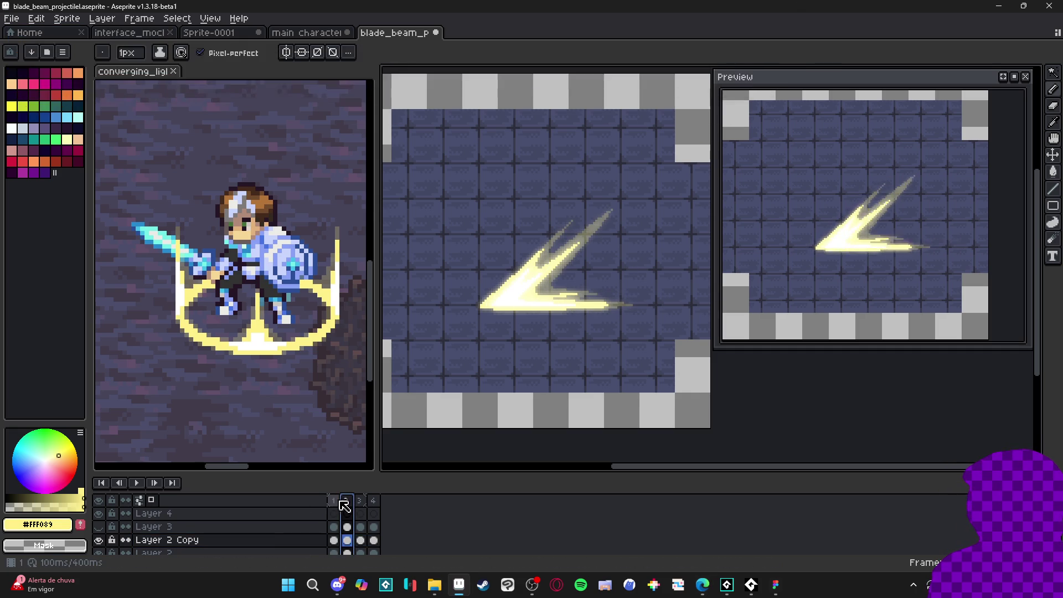
pyautogui.click(333, 501)
pyautogui.click(101, 540)
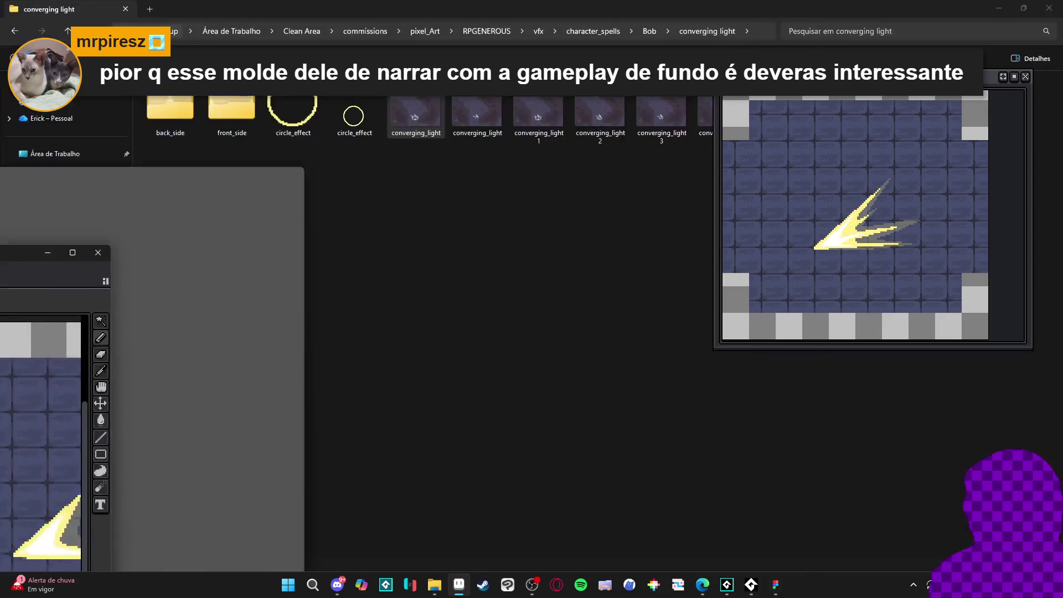
# Close the Aseprite preview window and bring the GameMaker project forward.
pyautogui.hotkey('alt', 'Tab')
pyautogui.click(1025, 77)
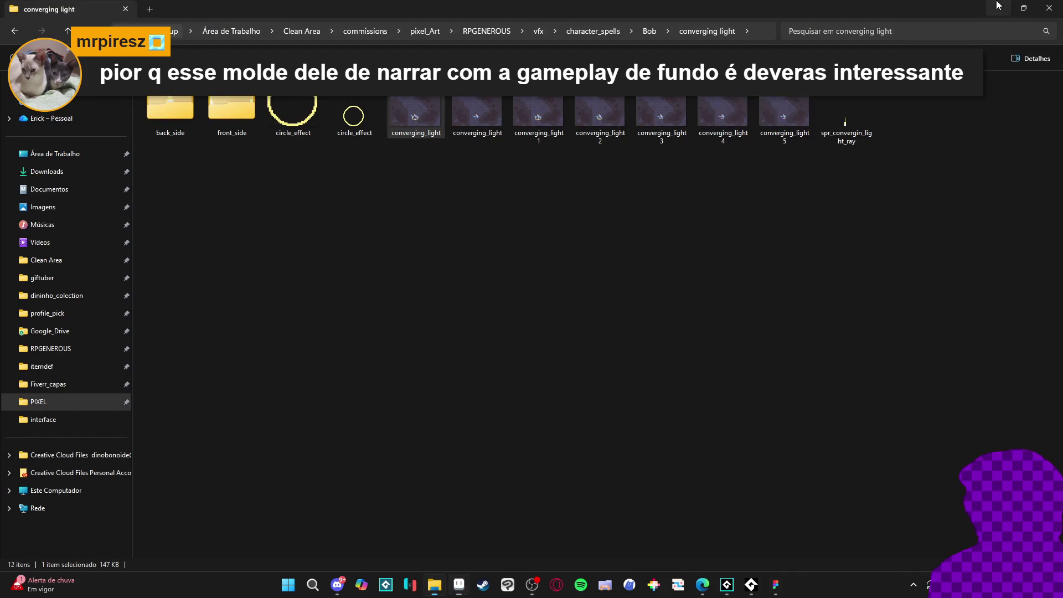
pyautogui.click(998, 8)
pyautogui.click(727, 584)
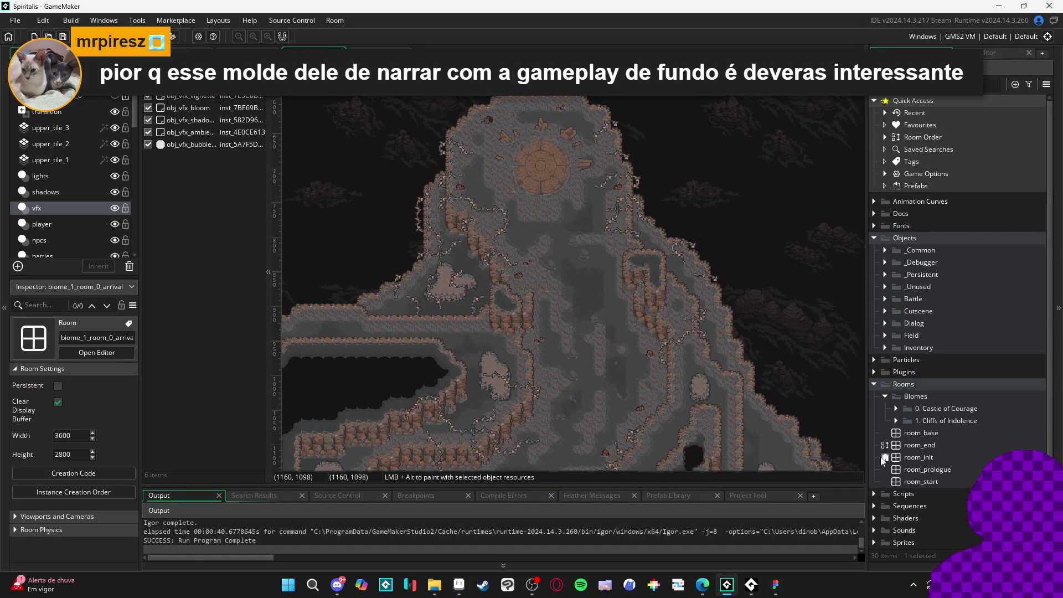
# Expand GameMaker's Sprites folder to show _Common, Battle, Cutscenes, Dialog, Field and Inventory.
pyautogui.scroll(-1, 888, 516)
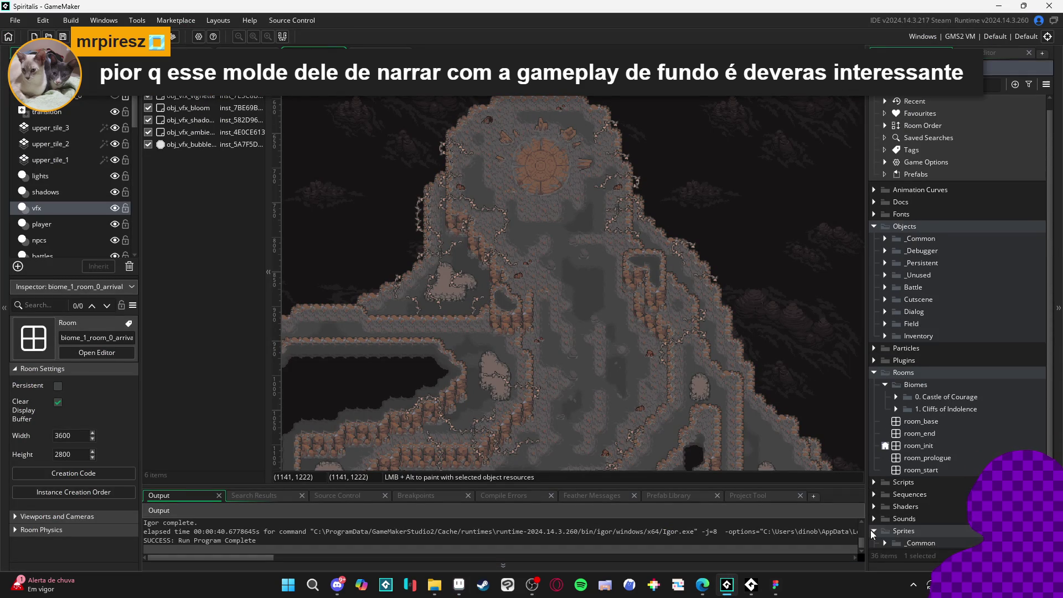
pyautogui.click(871, 530)
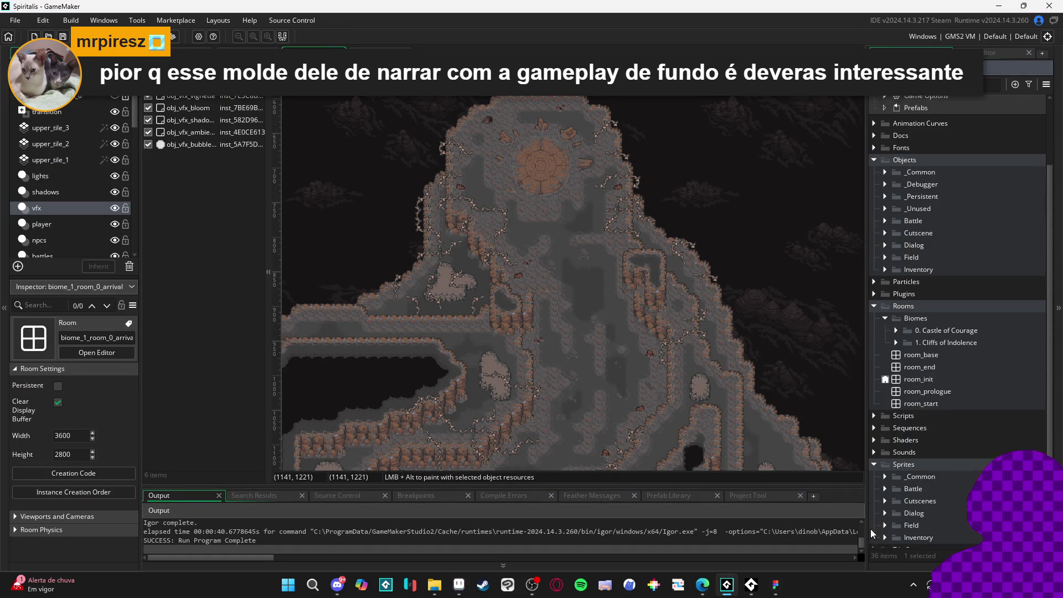
pyautogui.click(457, 586)
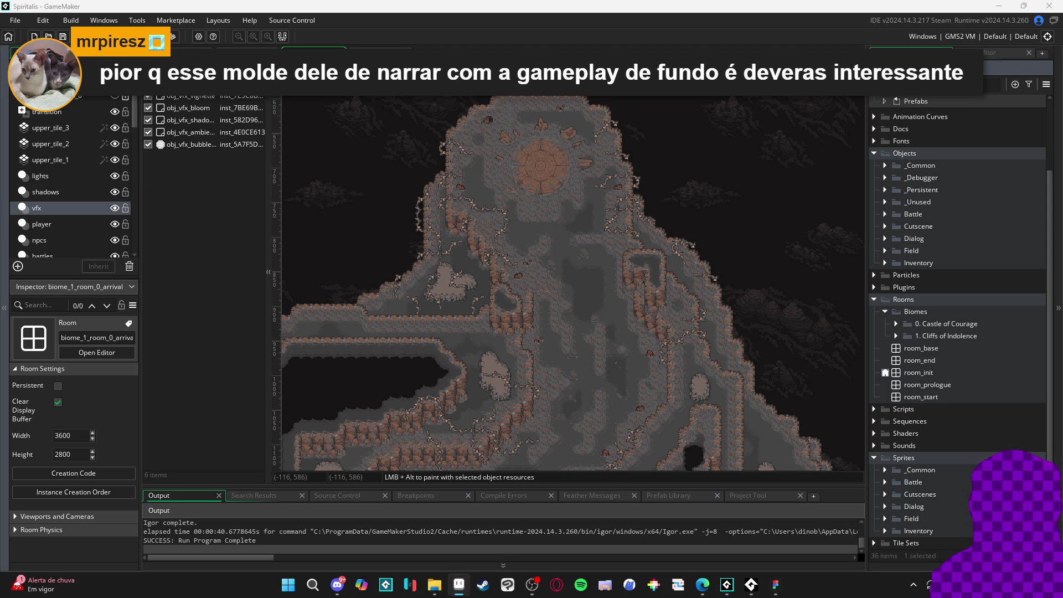
pyautogui.hotkey('alt', 'Tab')
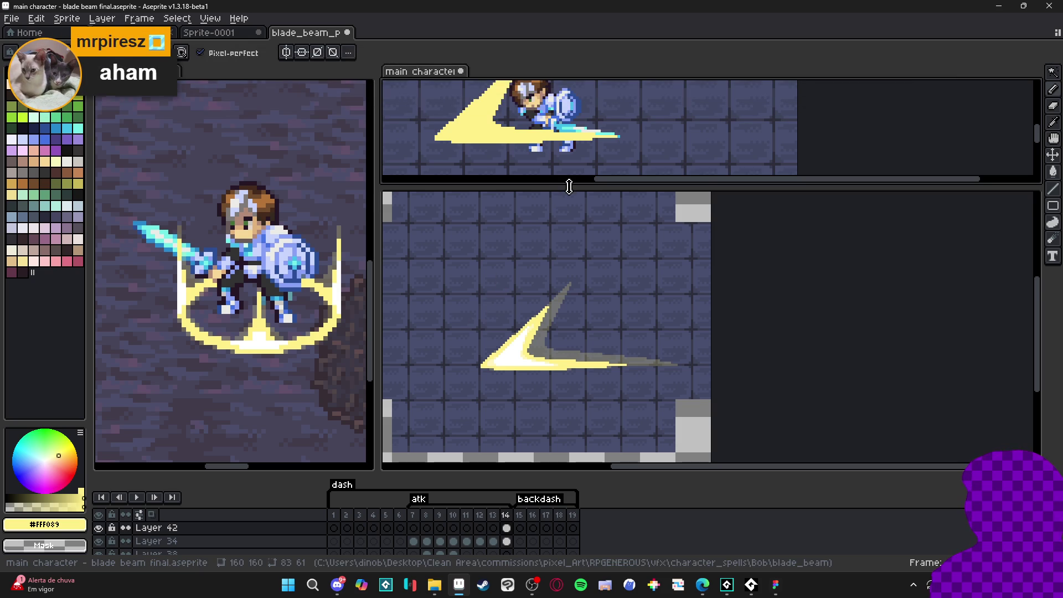
# Enlarge and recentre the main character pane by resizing the editor splitters.
pyautogui.moveTo(569, 186); pyautogui.dragTo(550, 327)
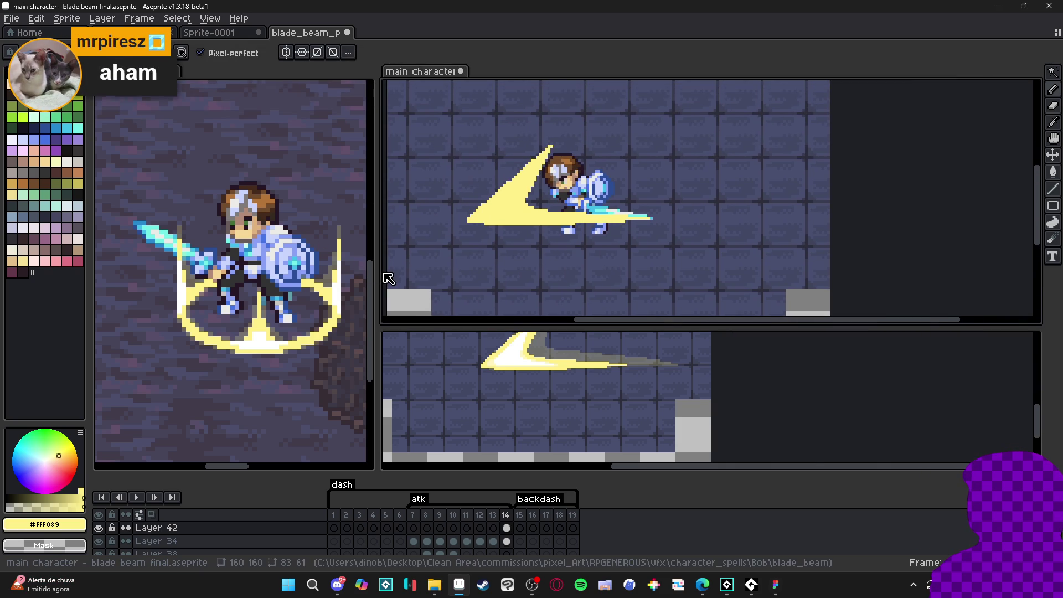
pyautogui.moveTo(375, 272); pyautogui.dragTo(266, 244)
pyautogui.click(545, 242)
pyautogui.moveTo(545, 242); pyautogui.dragTo(546, 260)
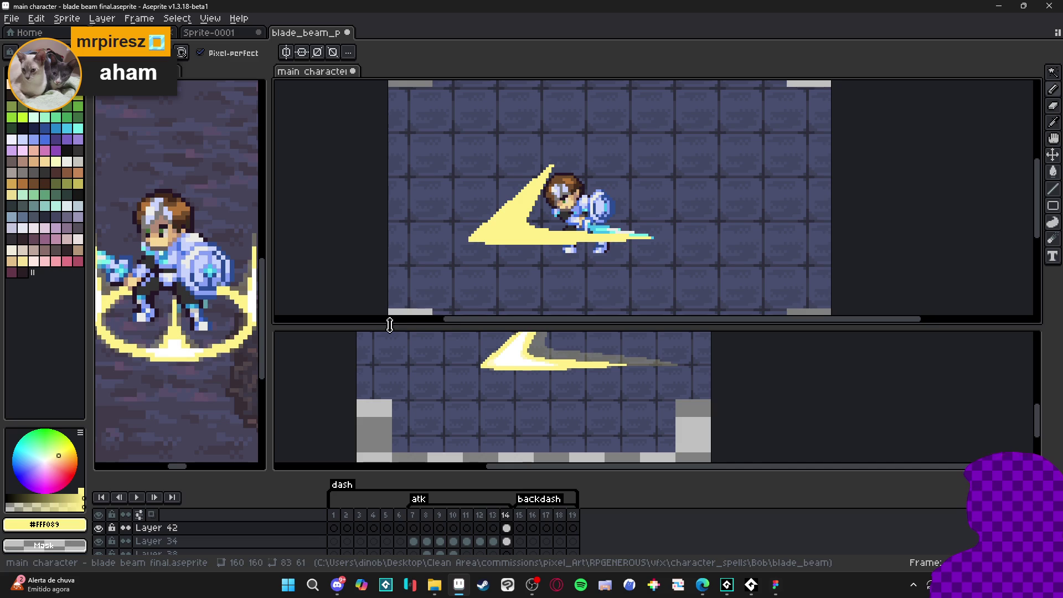
pyautogui.scroll(-3, 547, 243)
pyautogui.press('v')
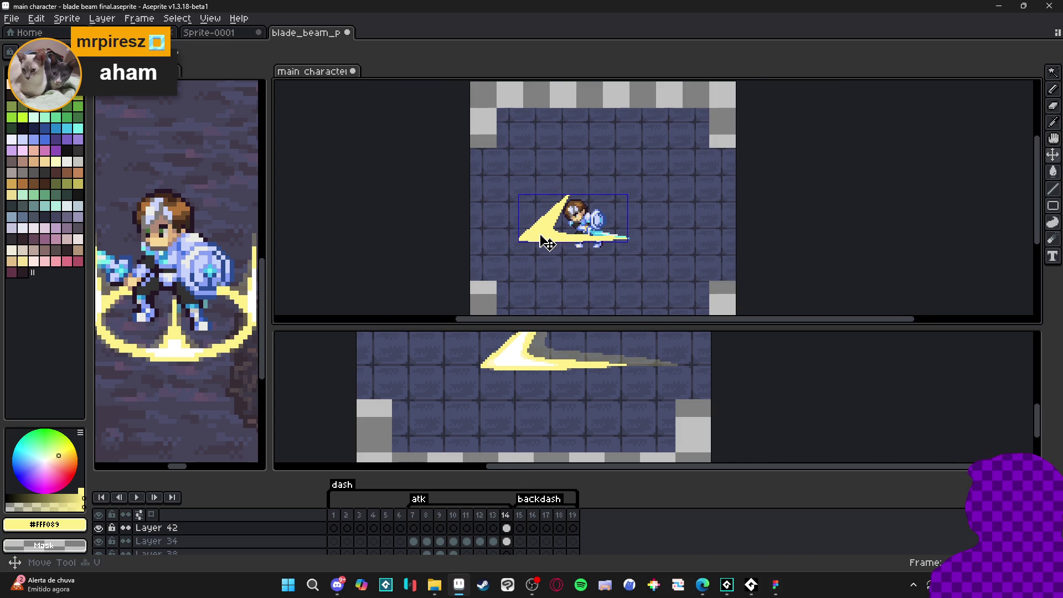
# Hide Layer 42 and play the atk animation to watch the plain attack.
pyautogui.click(98, 527)
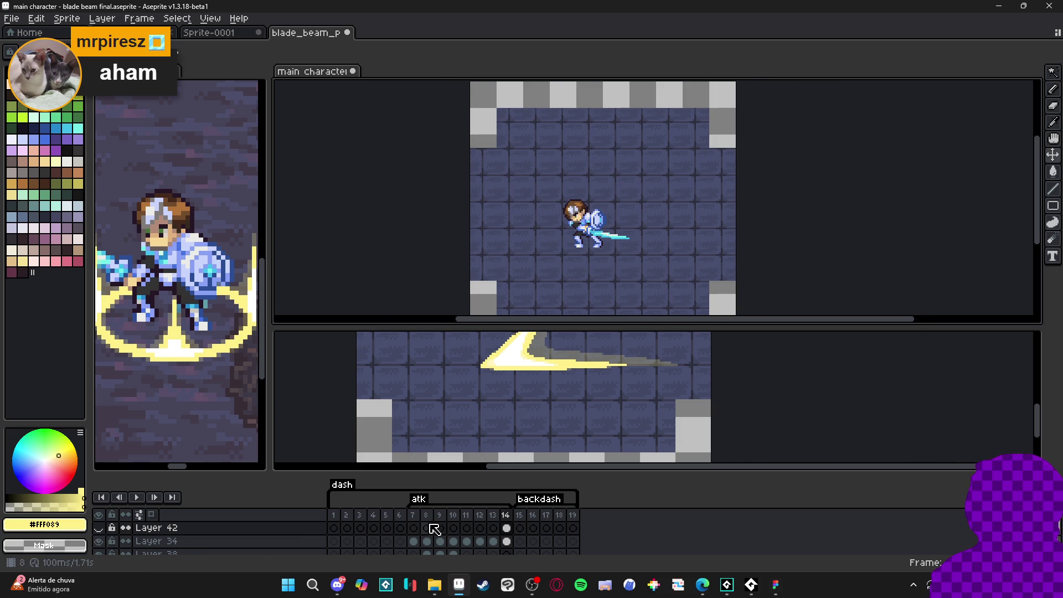
pyautogui.click(426, 527)
pyautogui.click(137, 497)
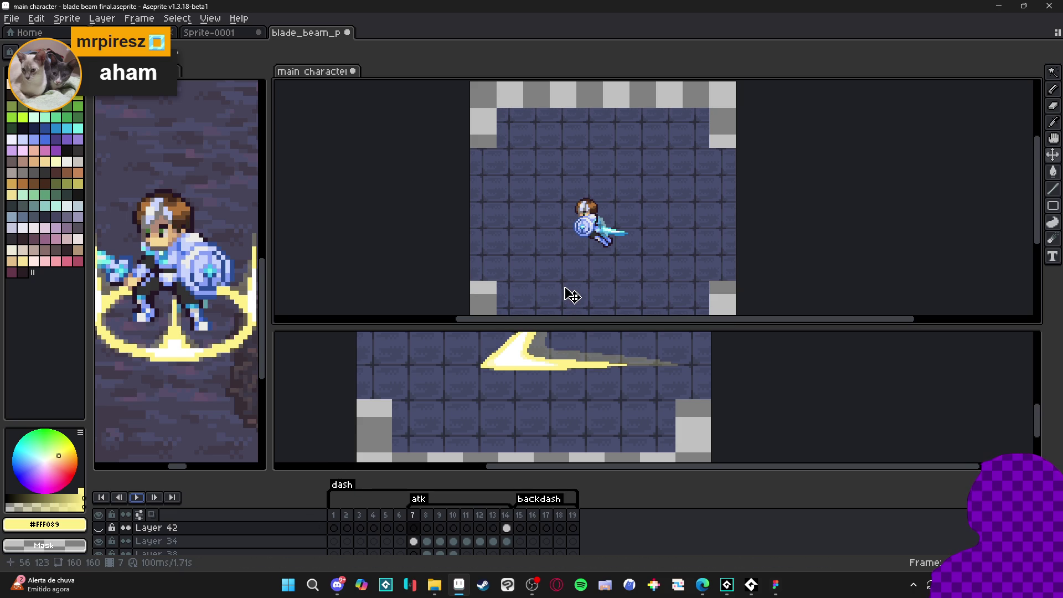
pyautogui.moveTo(581, 287); pyautogui.dragTo(608, 278)
pyautogui.hotkey('ctrl', 'alt', 'shift', 's')
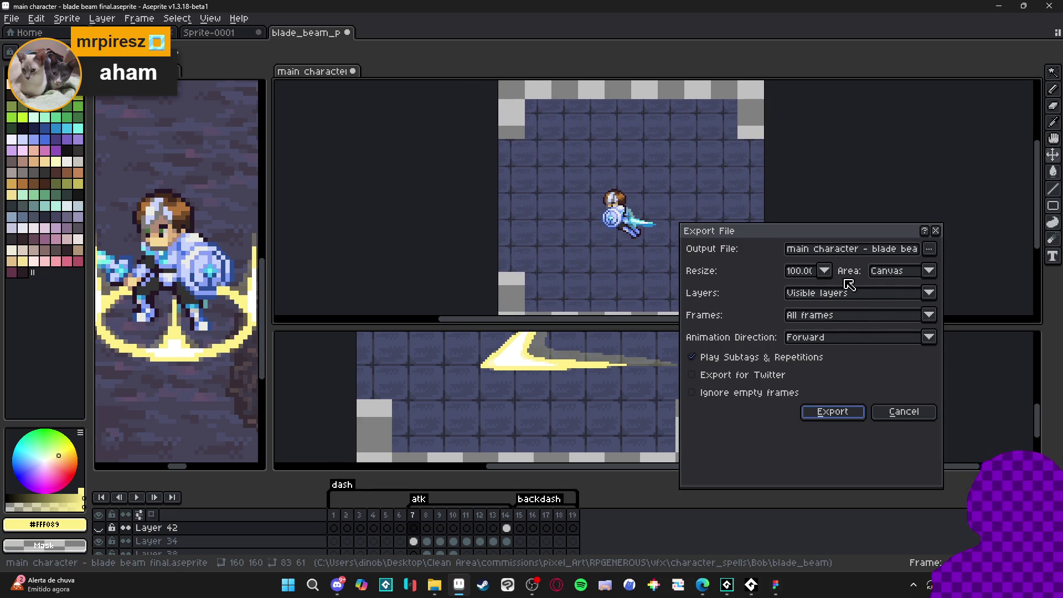
pyautogui.click(897, 419)
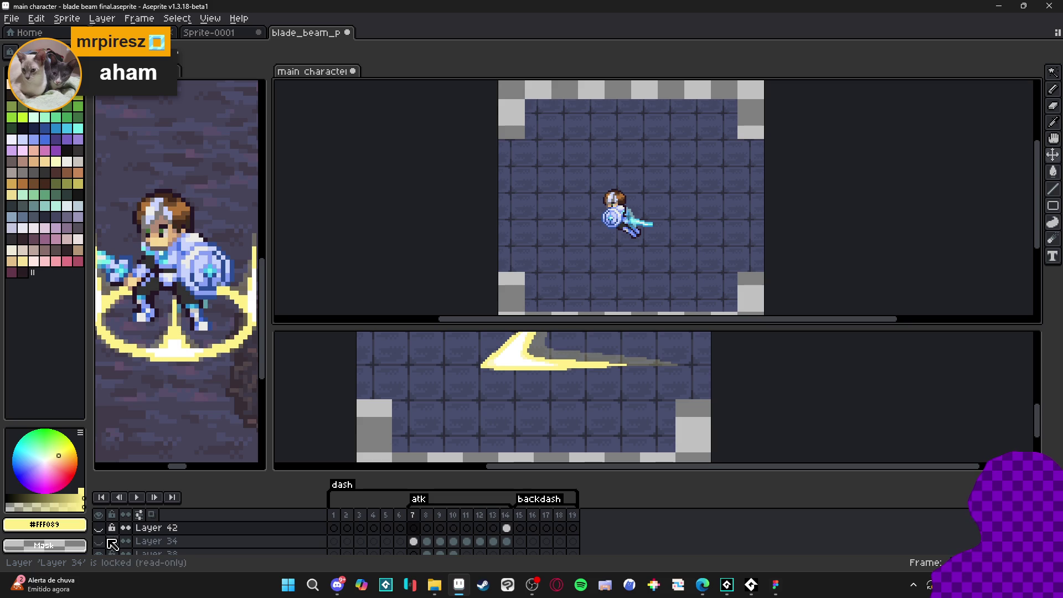
# Show Layer 42 and Layer 34 again, glance over the Spiritalis Figma file, and return.
pyautogui.moveTo(98, 541); pyautogui.dragTo(98, 528)
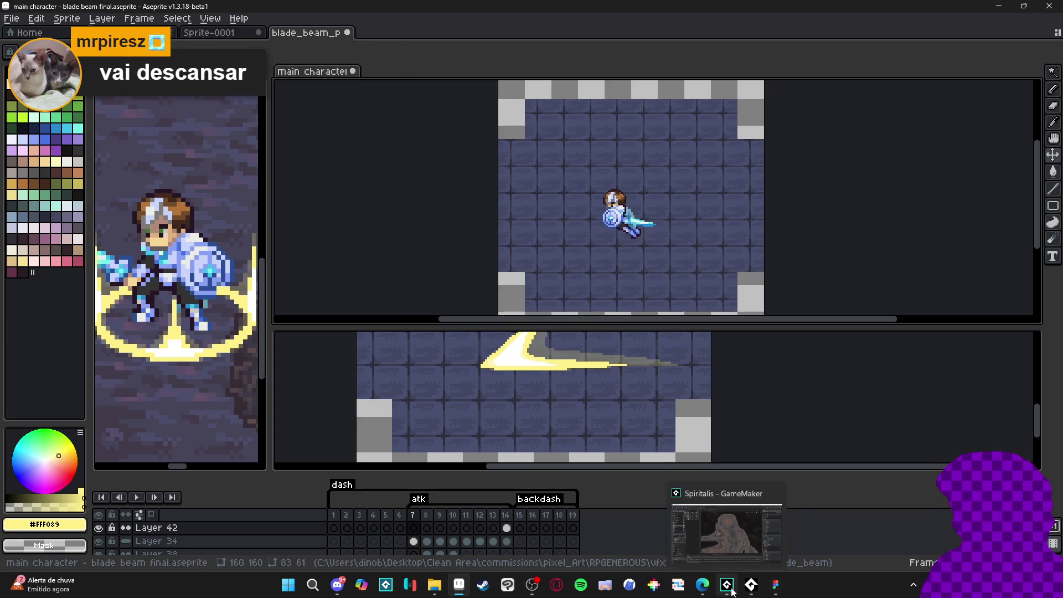
pyautogui.click(775, 584)
pyautogui.hscroll(5, 244, 214)
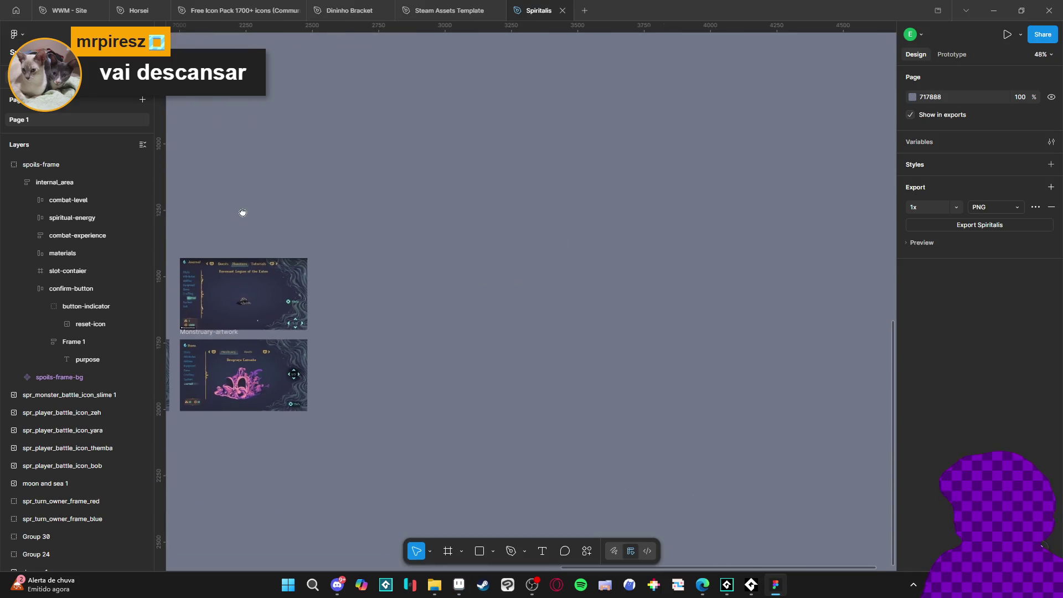
pyautogui.keyDown('ctrl'); pyautogui.scroll(-5, 581, 173); pyautogui.keyUp('ctrl')
pyautogui.keyDown('ctrl'); pyautogui.scroll(10, 596, 315); pyautogui.keyUp('ctrl')
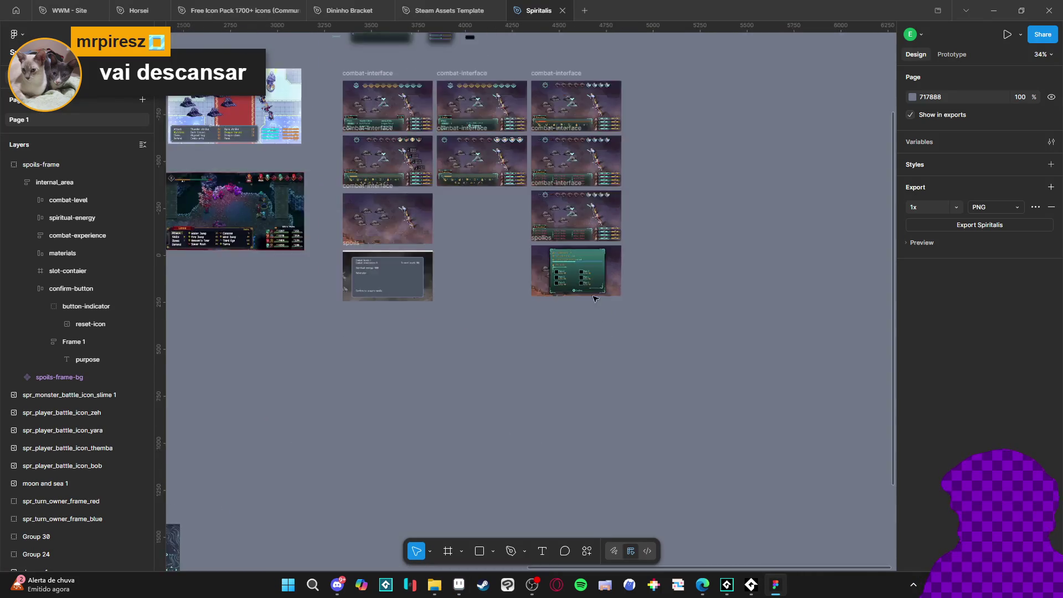
pyautogui.keyDown('ctrl'); pyautogui.scroll(-2, 636, 446); pyautogui.keyUp('ctrl')
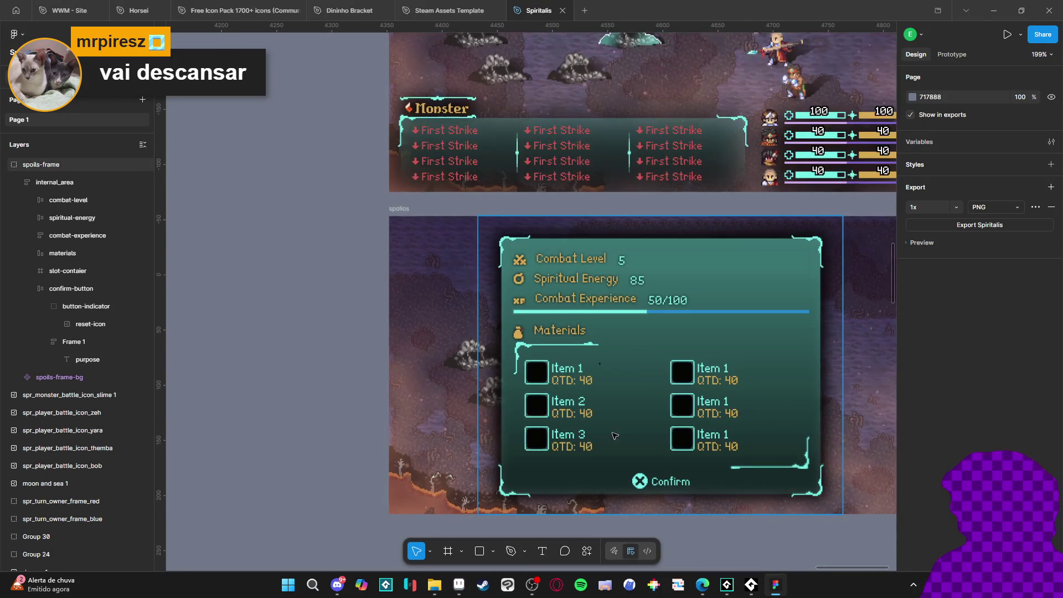
pyautogui.click(459, 585)
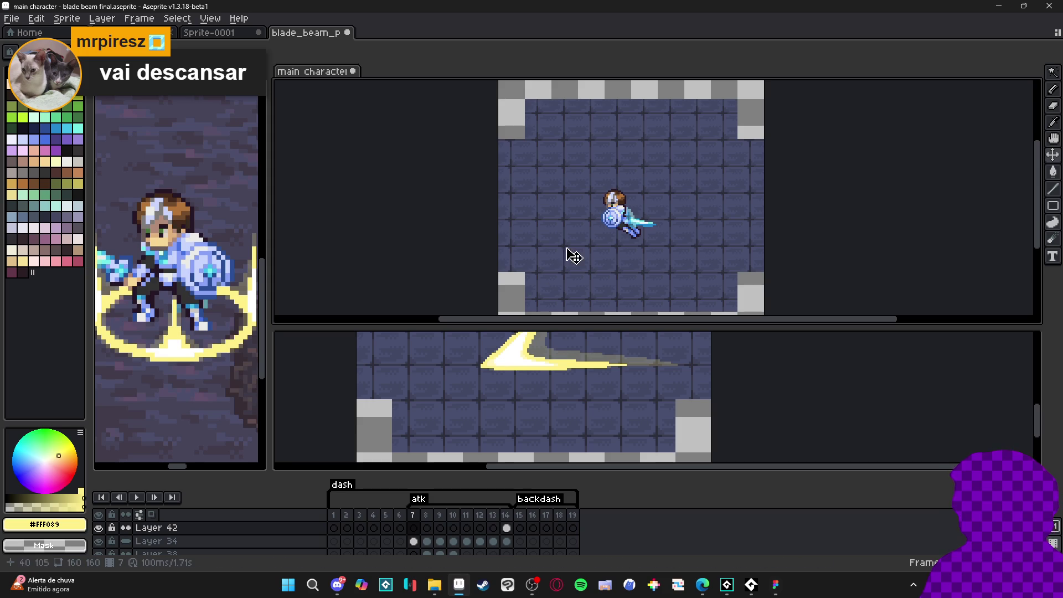
# Resize the panes and play the main character's attack animation.
pyautogui.moveTo(624, 321); pyautogui.dragTo(612, 261)
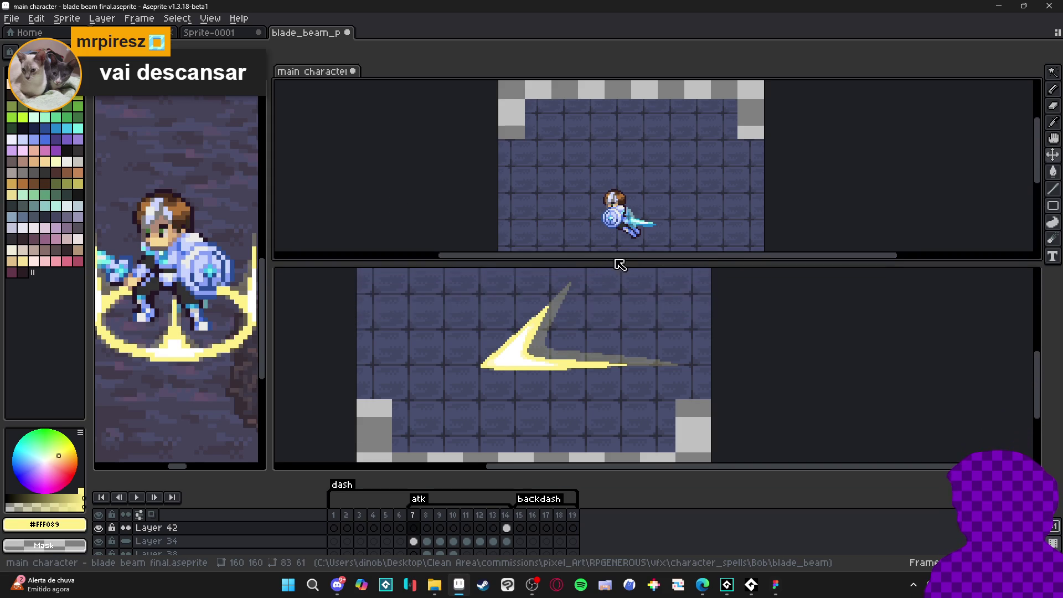
pyautogui.click(543, 365)
pyautogui.click(612, 176)
pyautogui.click(136, 497)
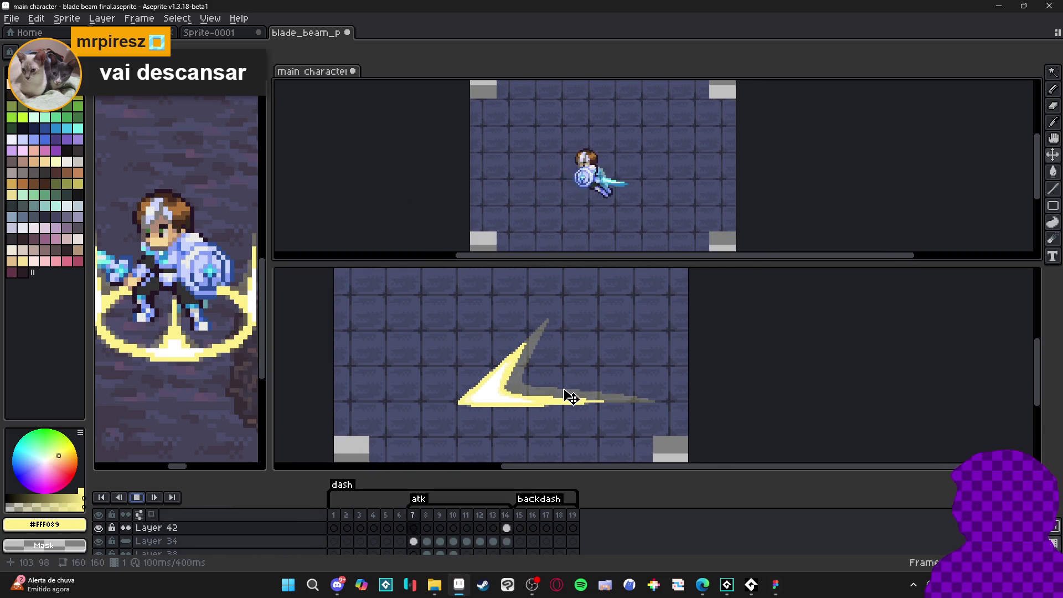
# Play the blade-beam projectile animation in the lower editor, stopping on frame 3.
pyautogui.click(569, 397)
pyautogui.click(135, 484)
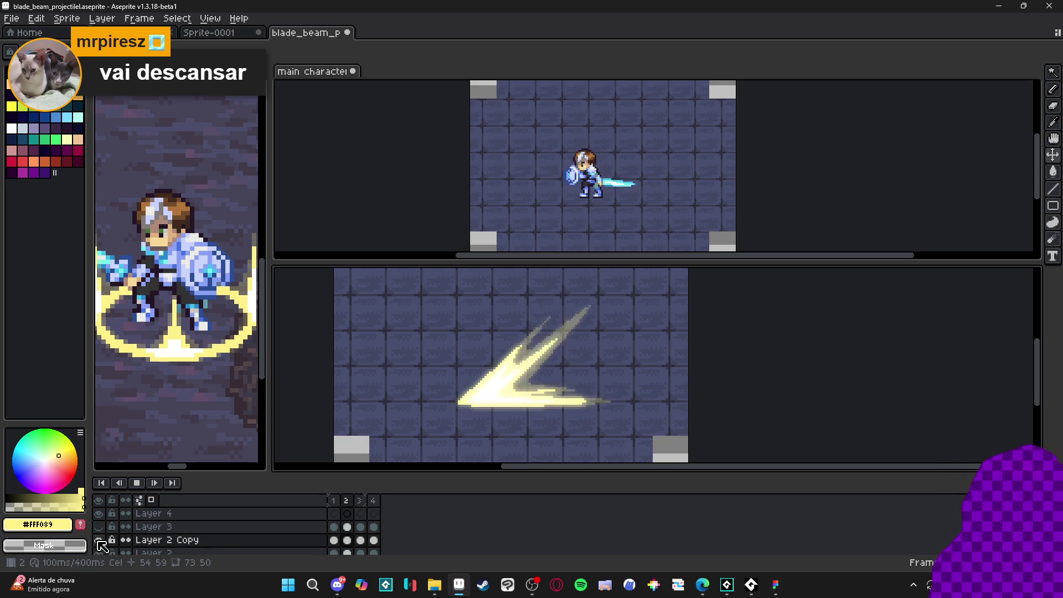
pyautogui.click(138, 483)
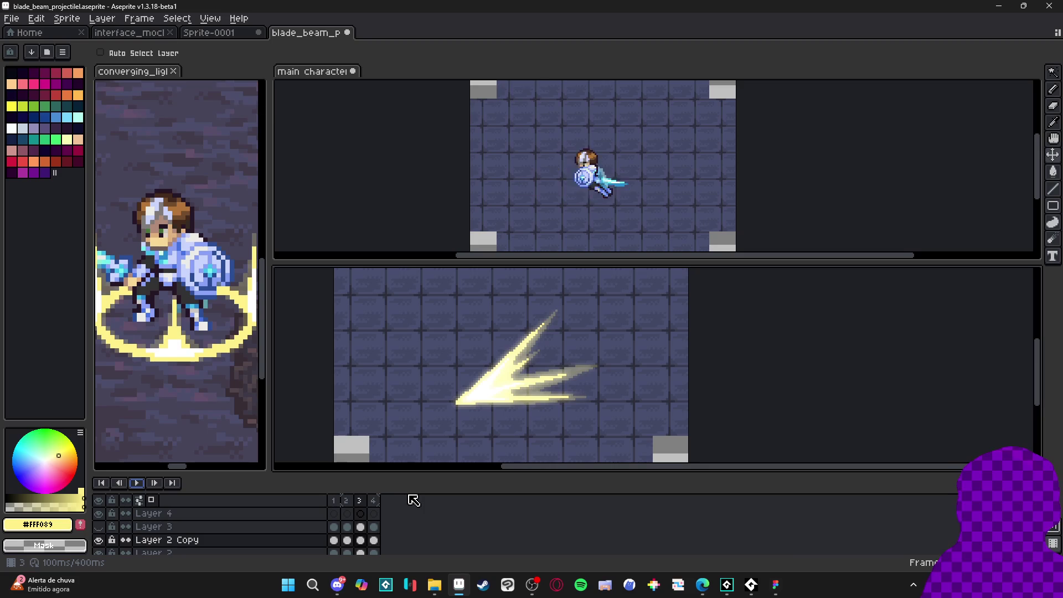